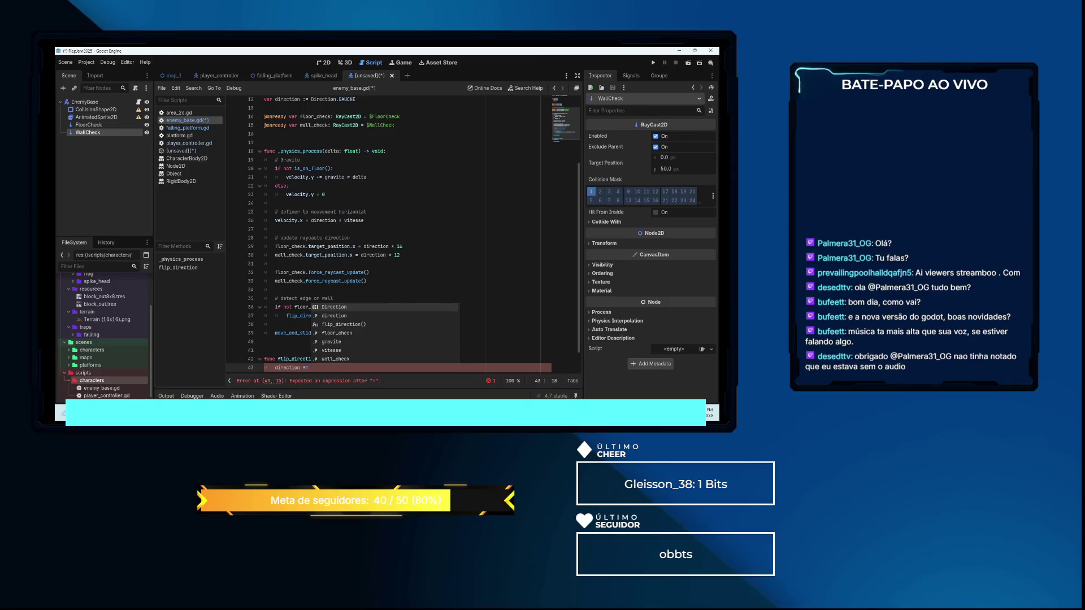
# Finish the line as direction *= -1 and begin a new line below it
pyautogui.write('-1')
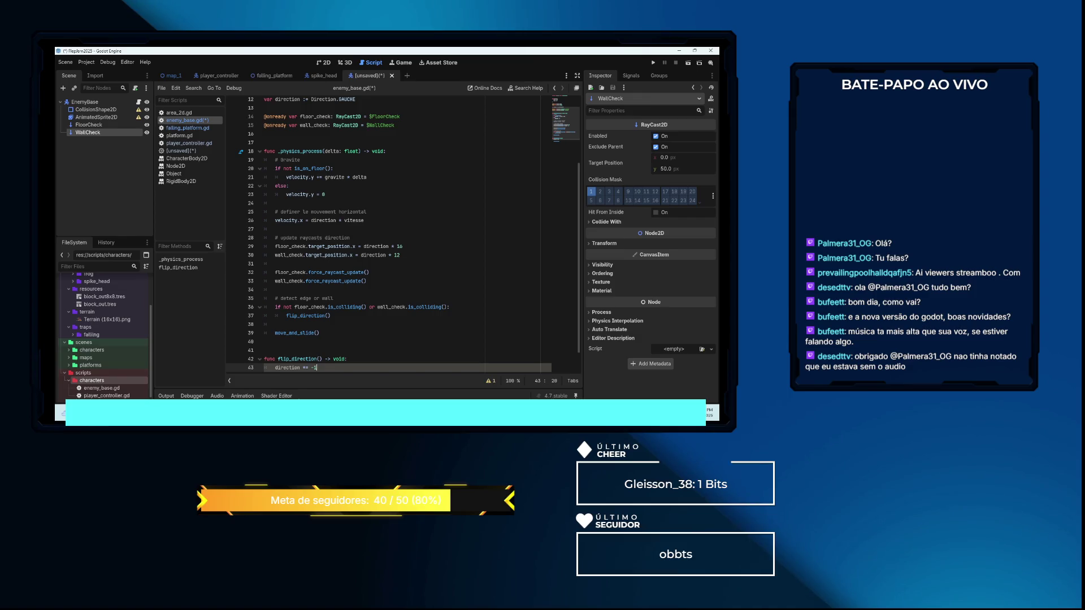
pyautogui.press('Return')
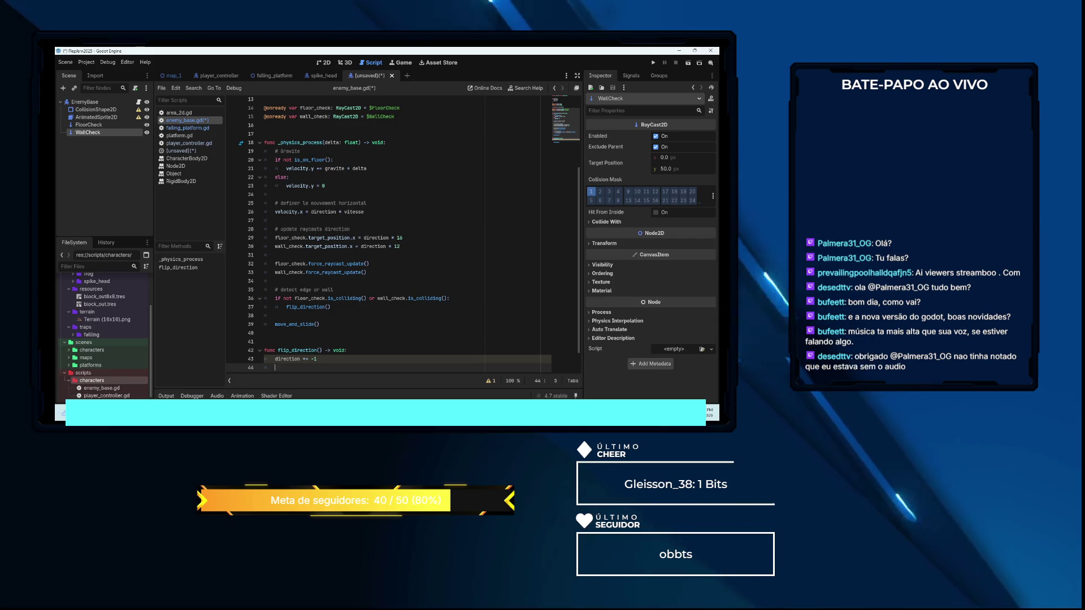
pyautogui.write('anim')
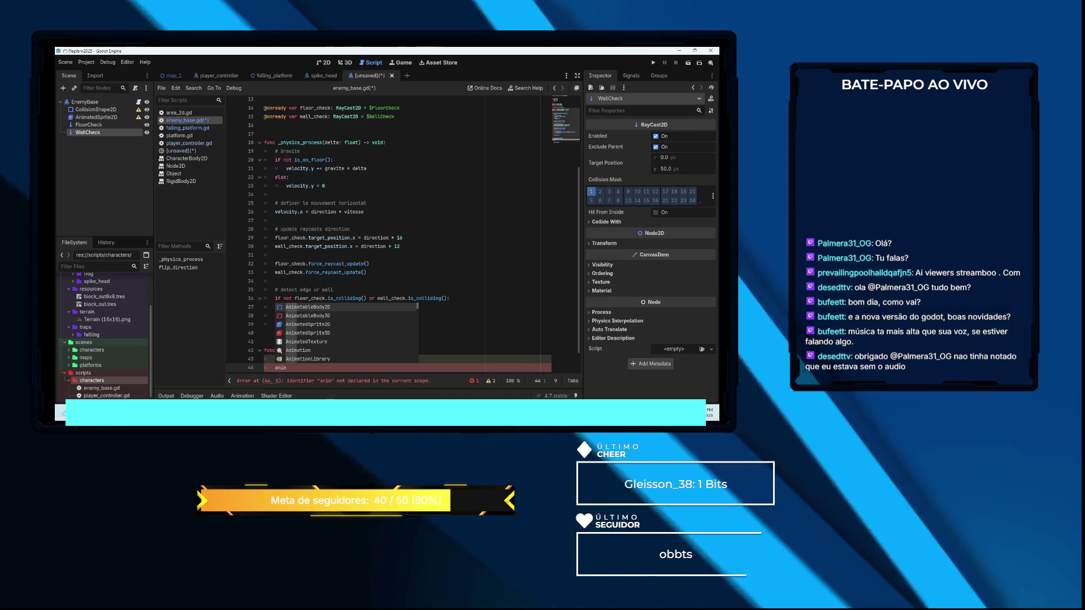
pyautogui.press('Escape')
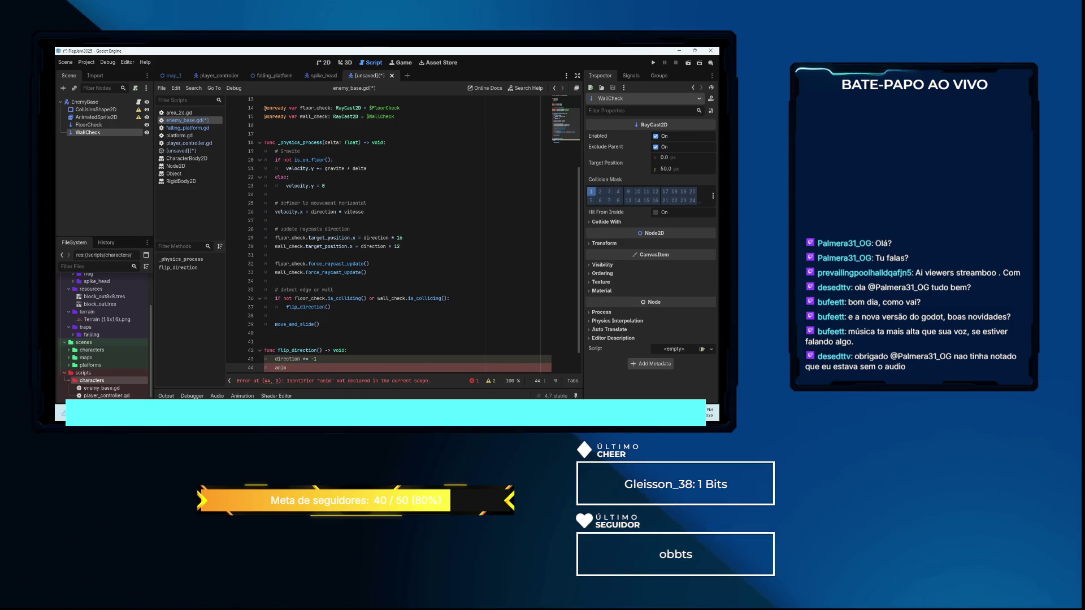
# Drag the AnimatedSprite2D node from the Scene tree into line 44
pyautogui.scroll(4, 362, 214)
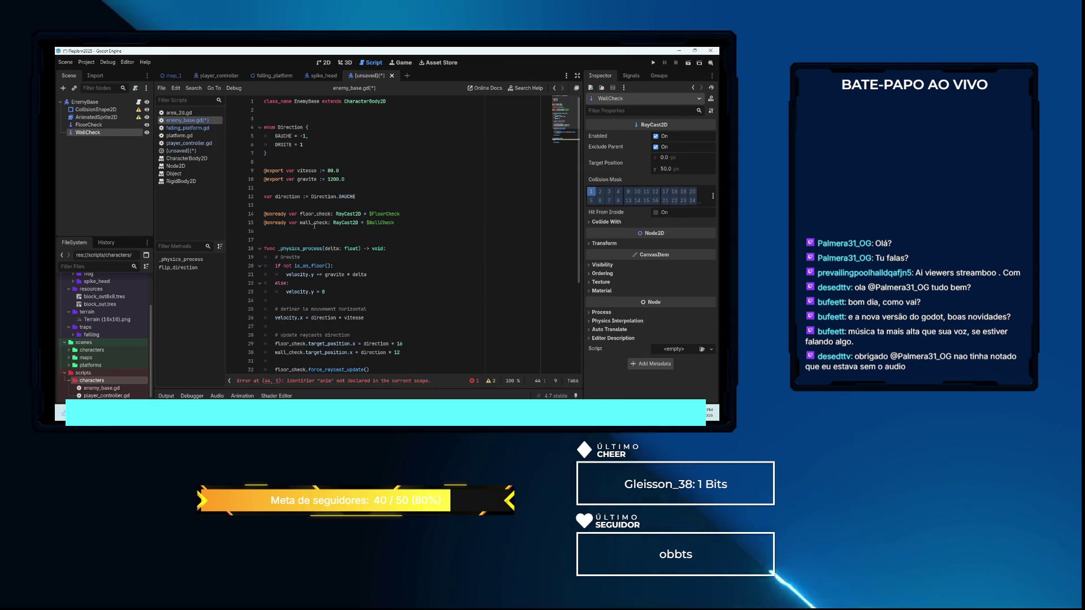
pyautogui.scroll(-1, 315, 223)
pyautogui.scroll(-2, 316, 220)
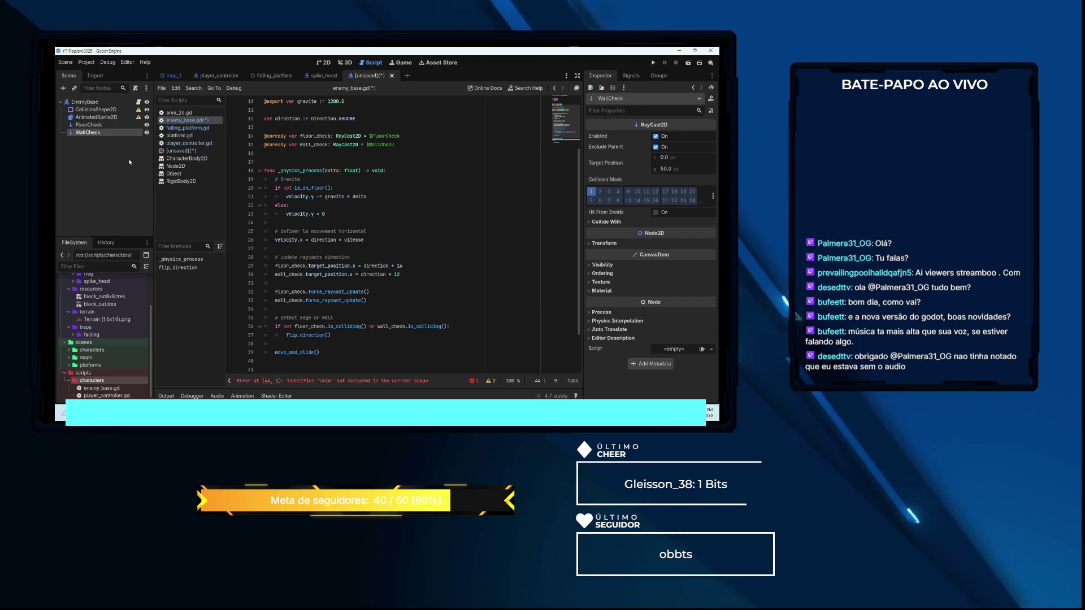
pyautogui.scroll(-2, 323, 217)
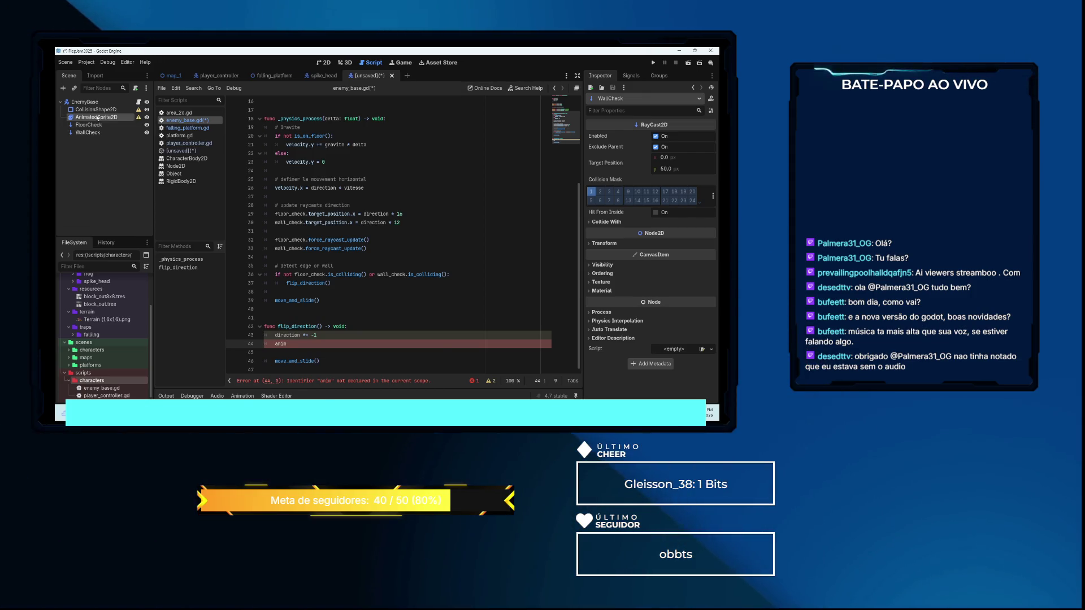
pyautogui.moveTo(97, 117)
pyautogui.mouseDown()
pyautogui.moveTo(291, 314)
pyautogui.moveTo(290, 344)
pyautogui.mouseUp()
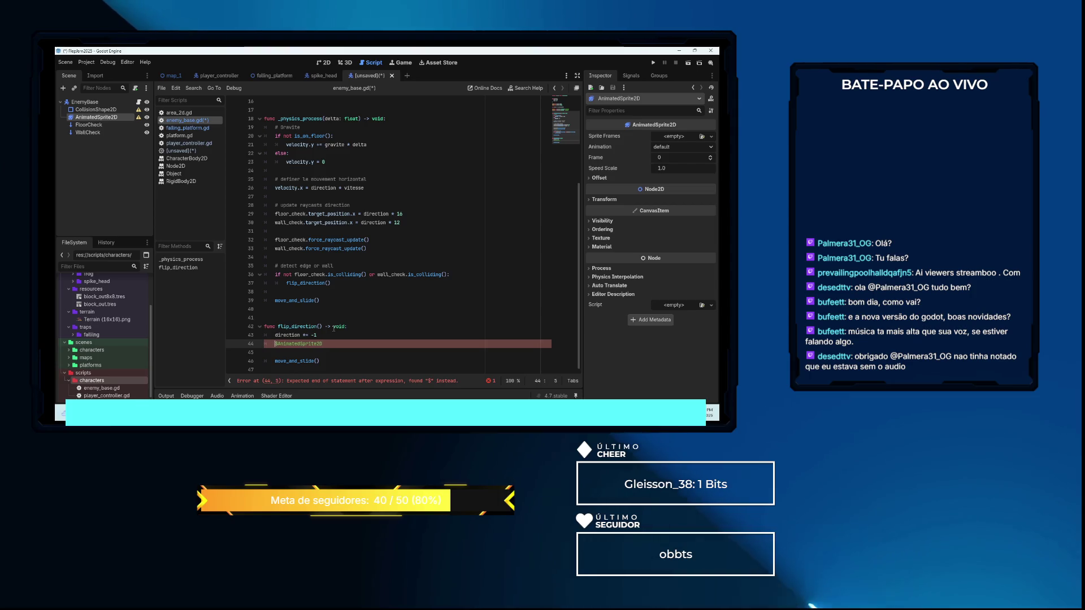
# Complete line 44 as $AnimatedSprite2D.flip_h = direction == Direction.DROITE using autocomplete
pyautogui.press('End')
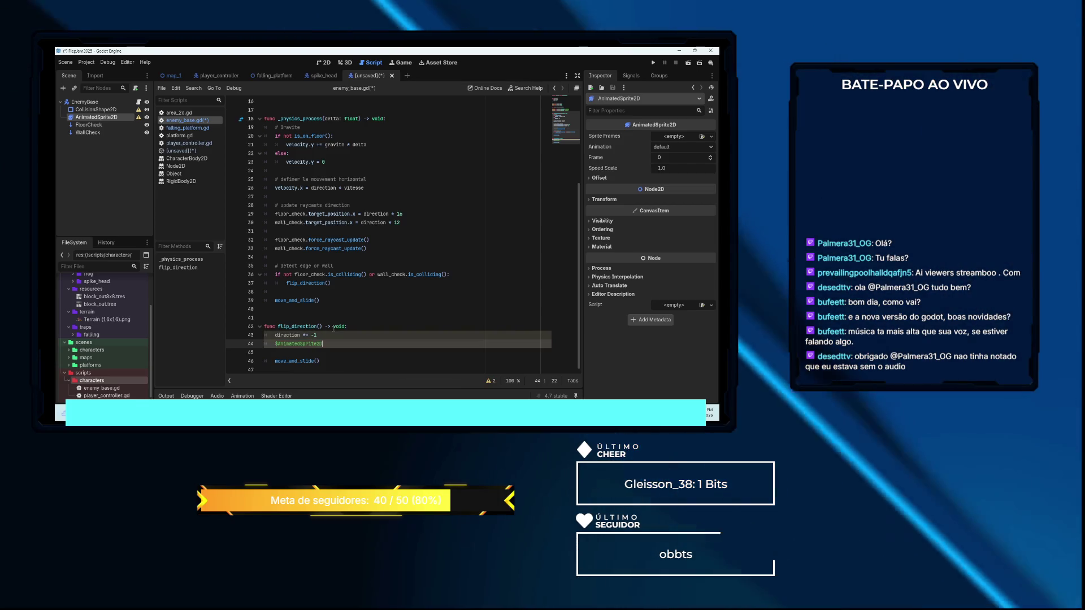
pyautogui.write('.fli')
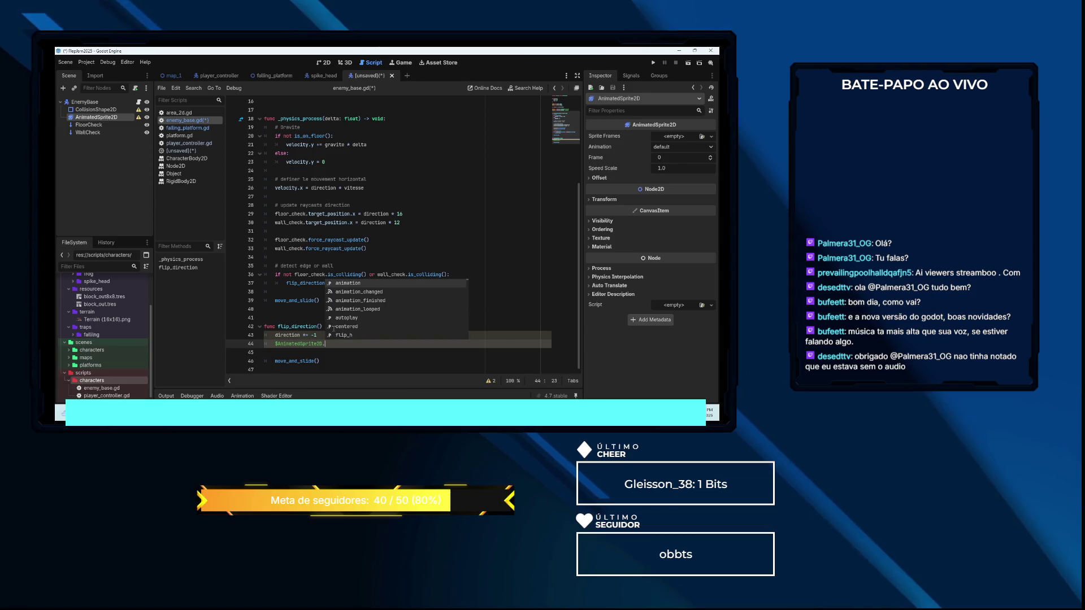
pyautogui.press('Return')
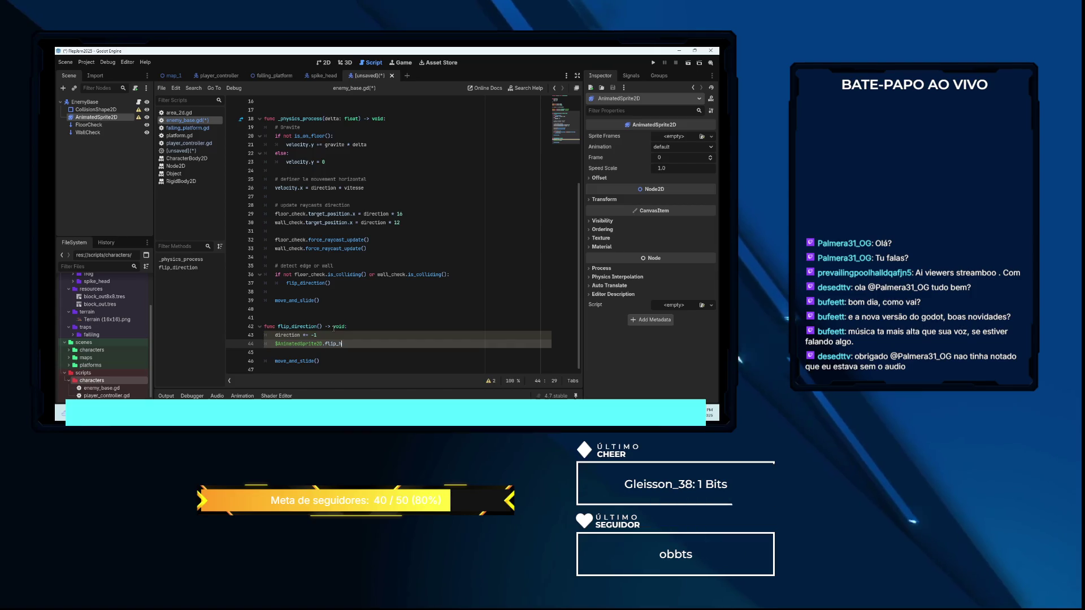
pyautogui.write(' = di')
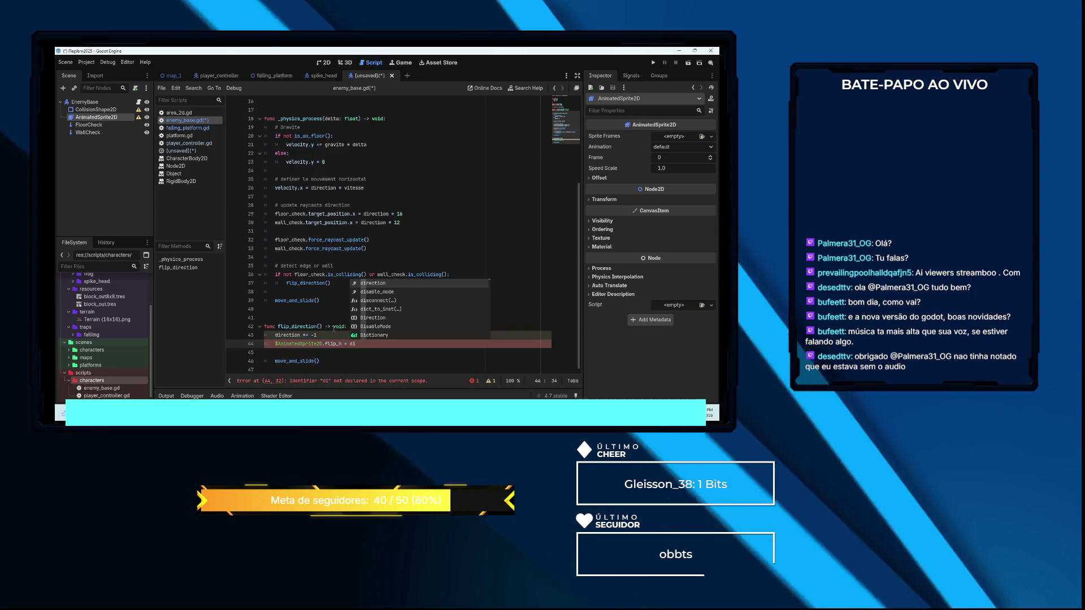
pyautogui.press('Return')
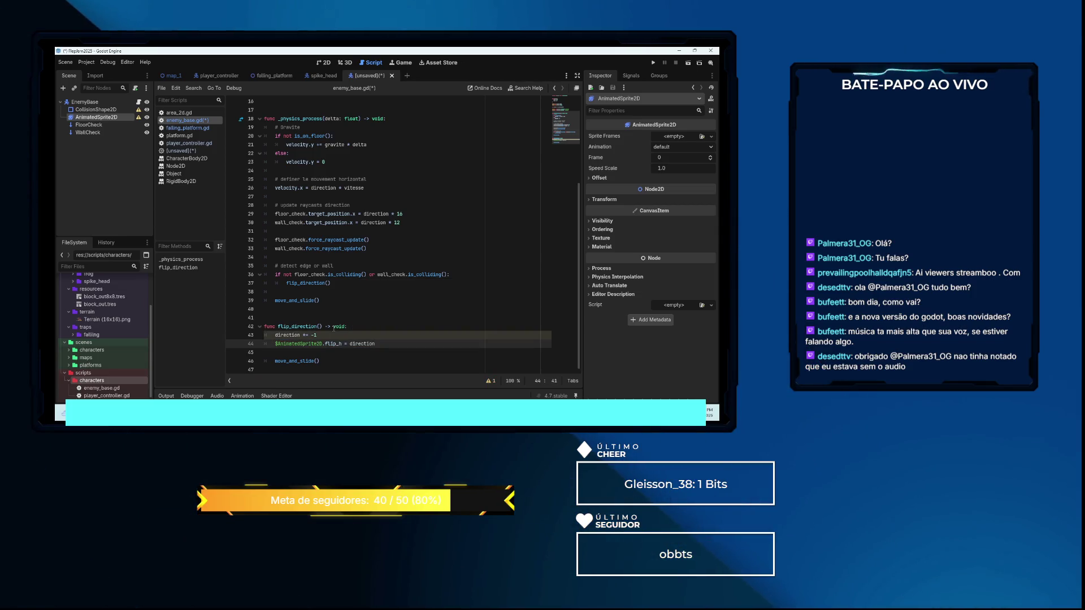
pyautogui.write(' == ')
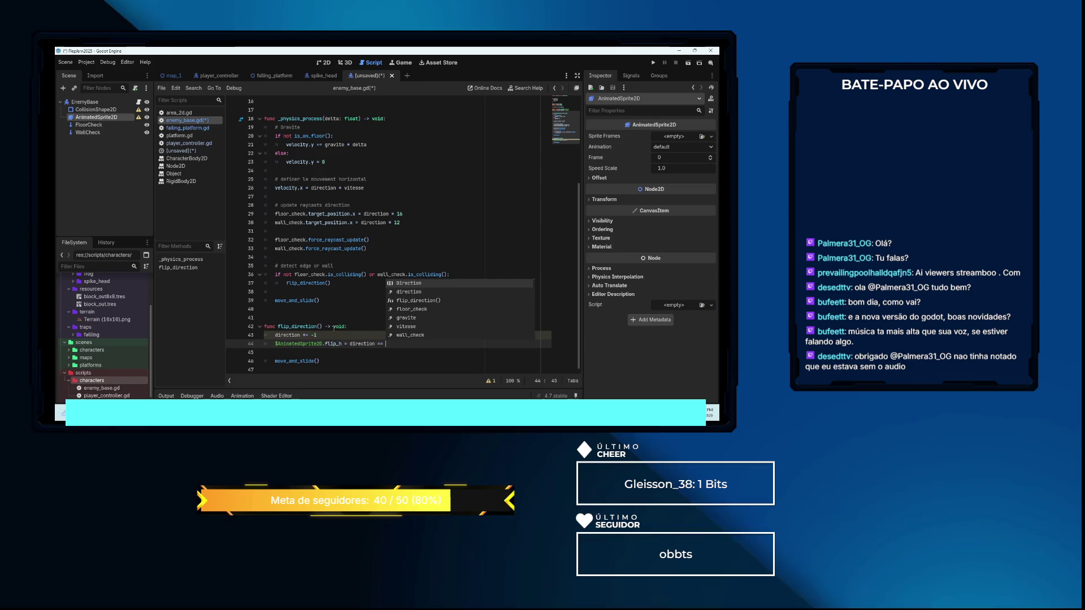
pyautogui.write('Direction.R')
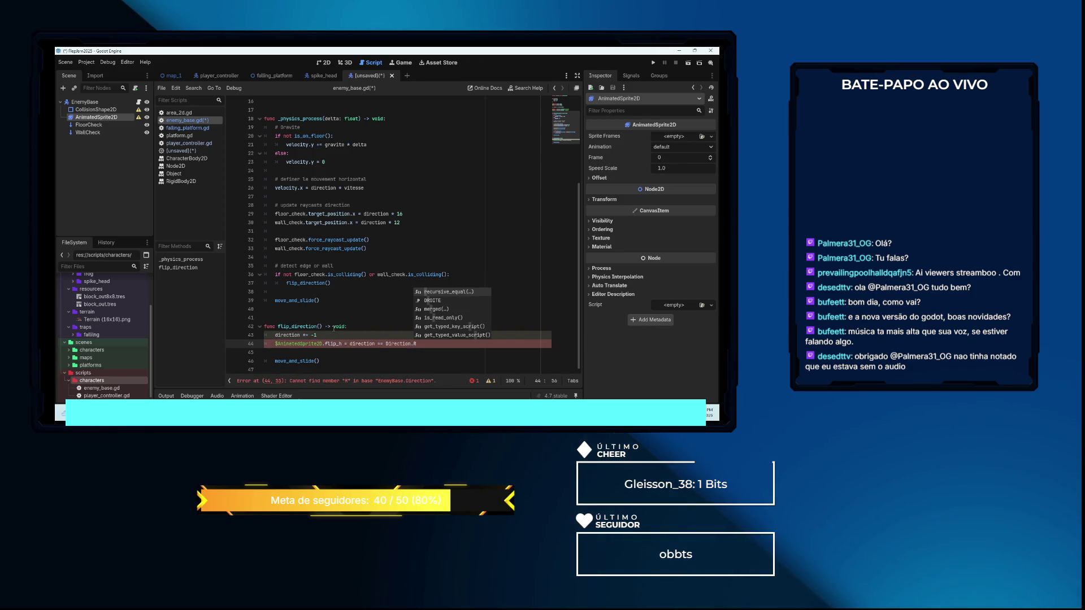
pyautogui.press('Down')
pyautogui.press('Return')
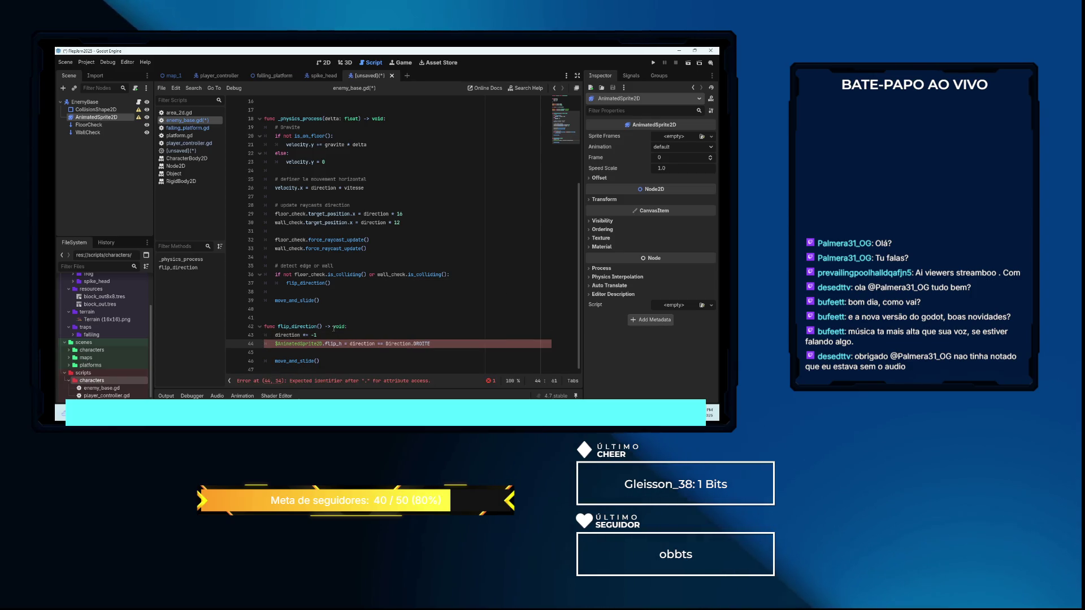
pyautogui.press('Up')
pyautogui.press('Up')
pyautogui.press('Up')
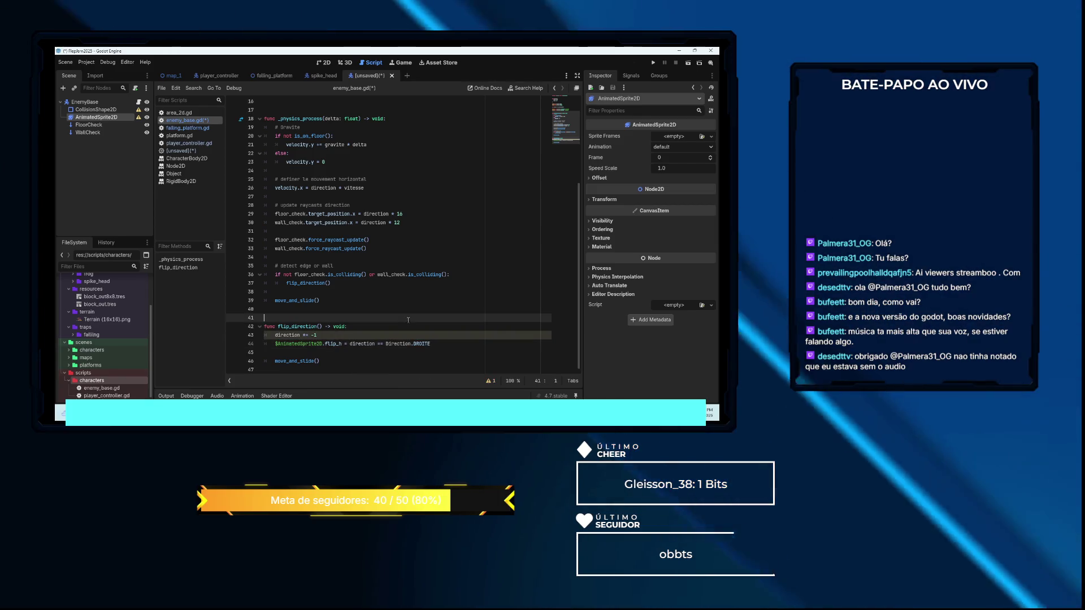
# Check the line 12 direction declaration, then show line 43's INT_AS_ENUM_WITHOUT_CAST warning
pyautogui.click(335, 335)
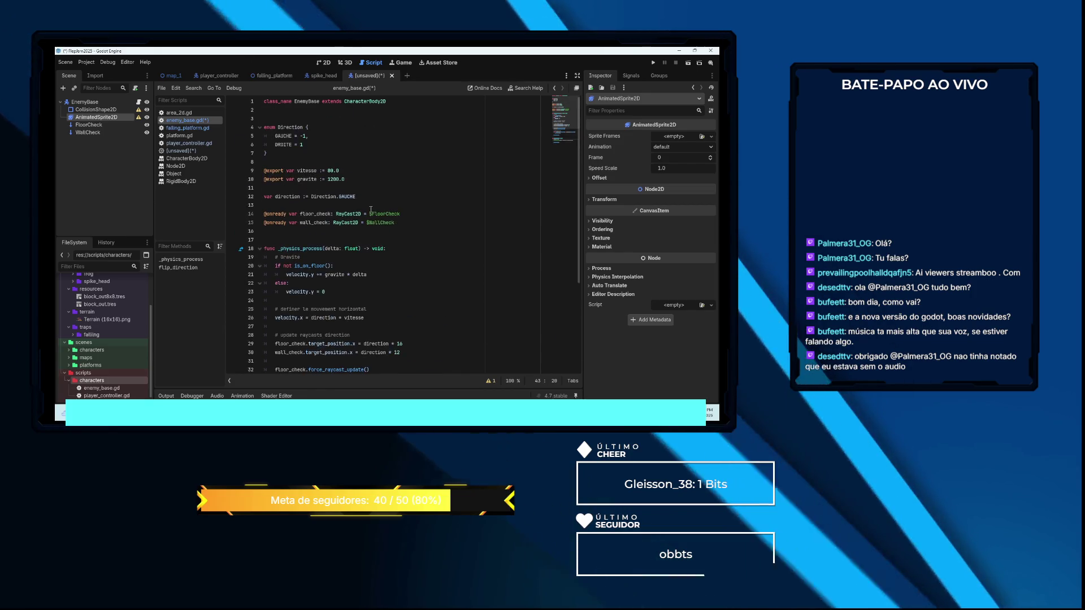
pyautogui.scroll(5, 334, 226)
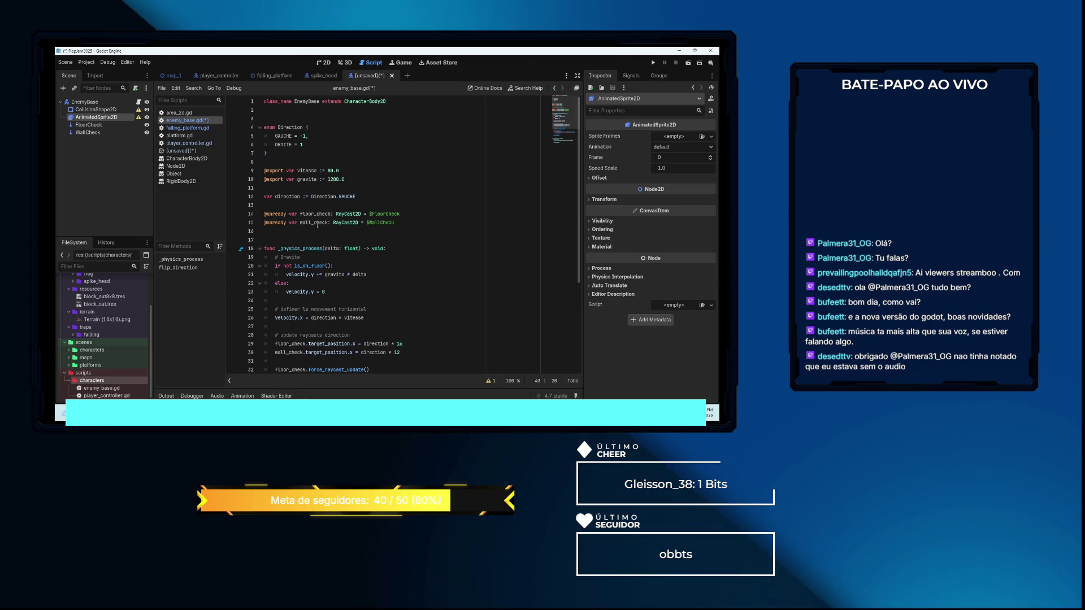
pyautogui.click(286, 196)
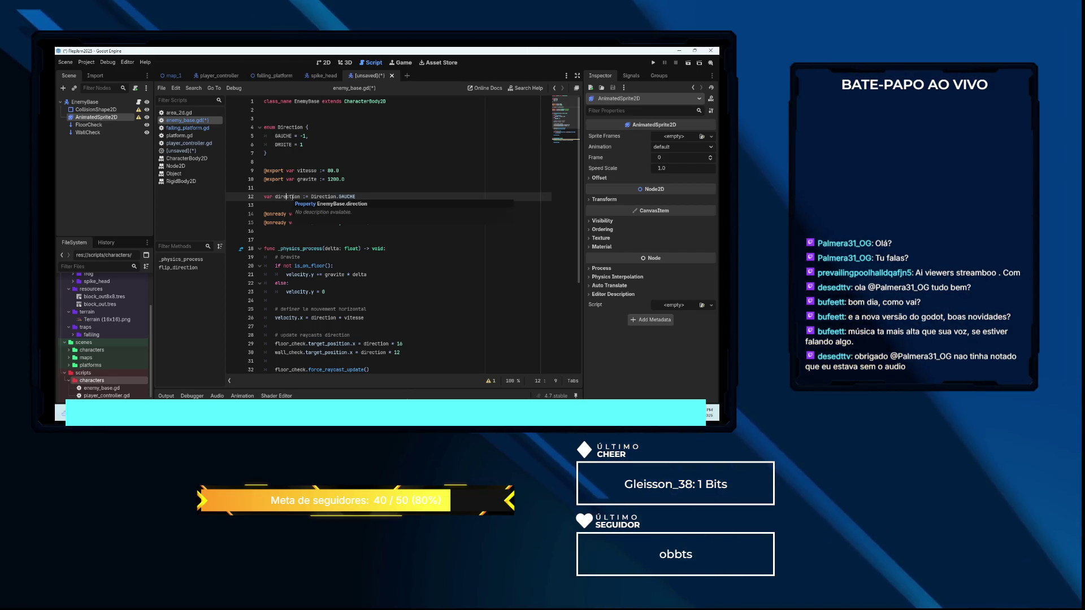
pyautogui.scroll(-5, 424, 236)
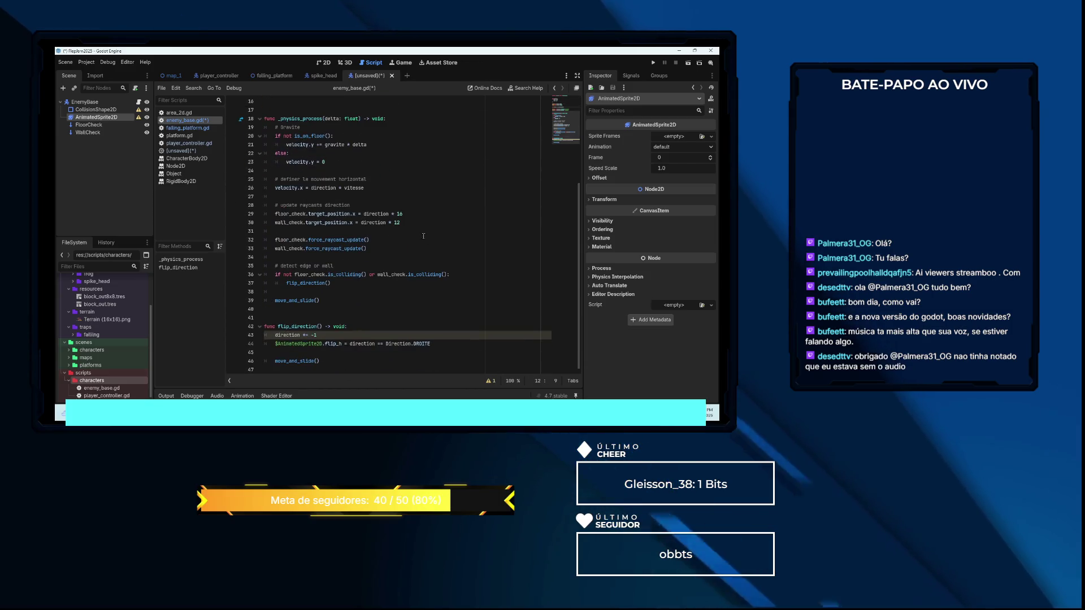
pyautogui.click(423, 233)
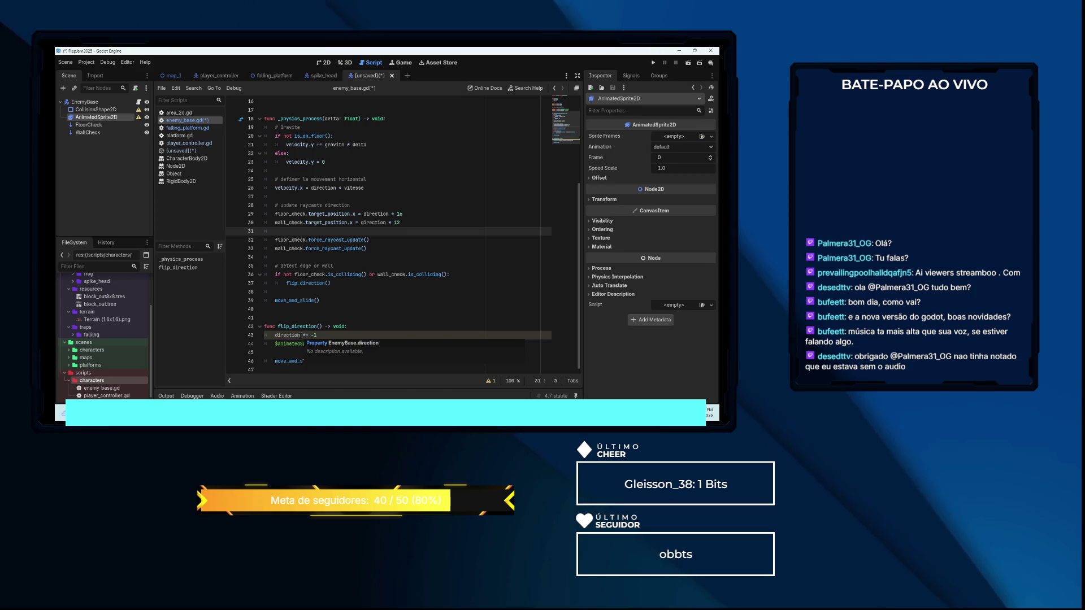
pyautogui.click(354, 335)
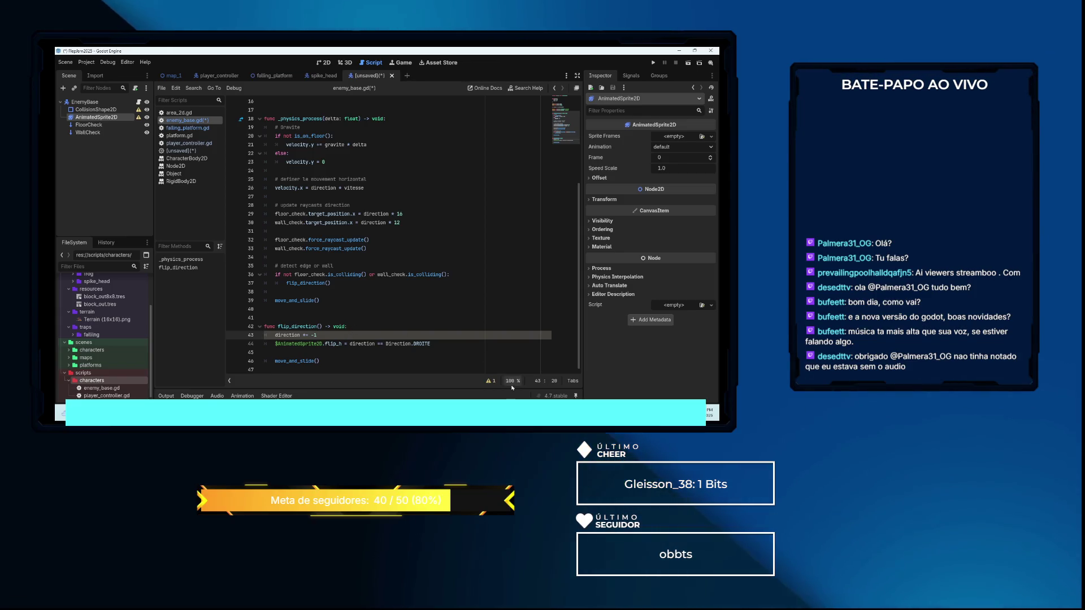
pyautogui.click(488, 382)
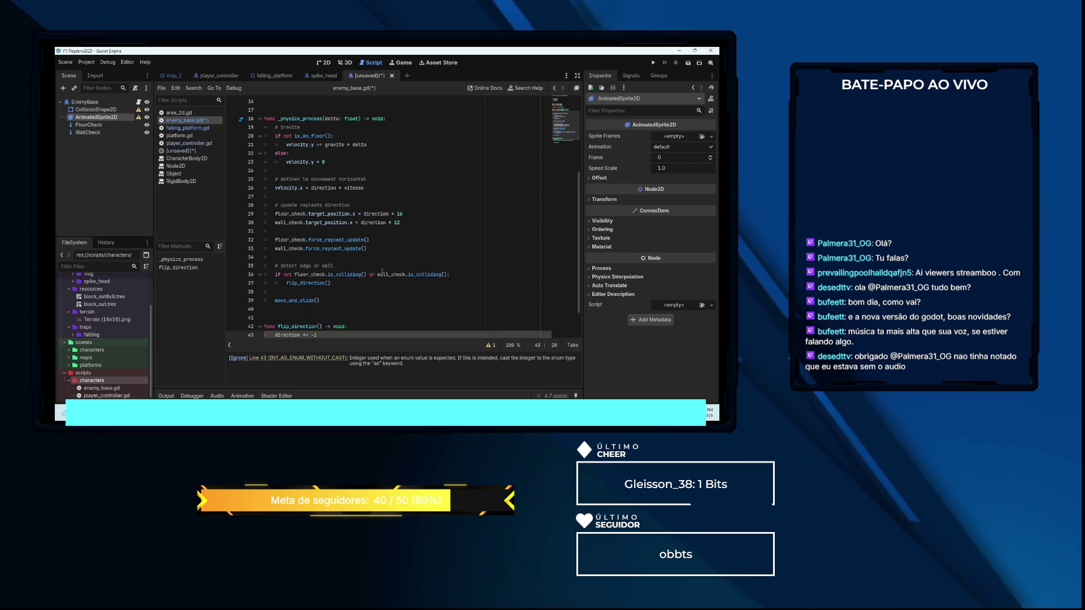
# Review lines 39 and 30, then start Save Scene As with enemy_base.tscn in res://scenes/characters
pyautogui.scroll(-2, 383, 273)
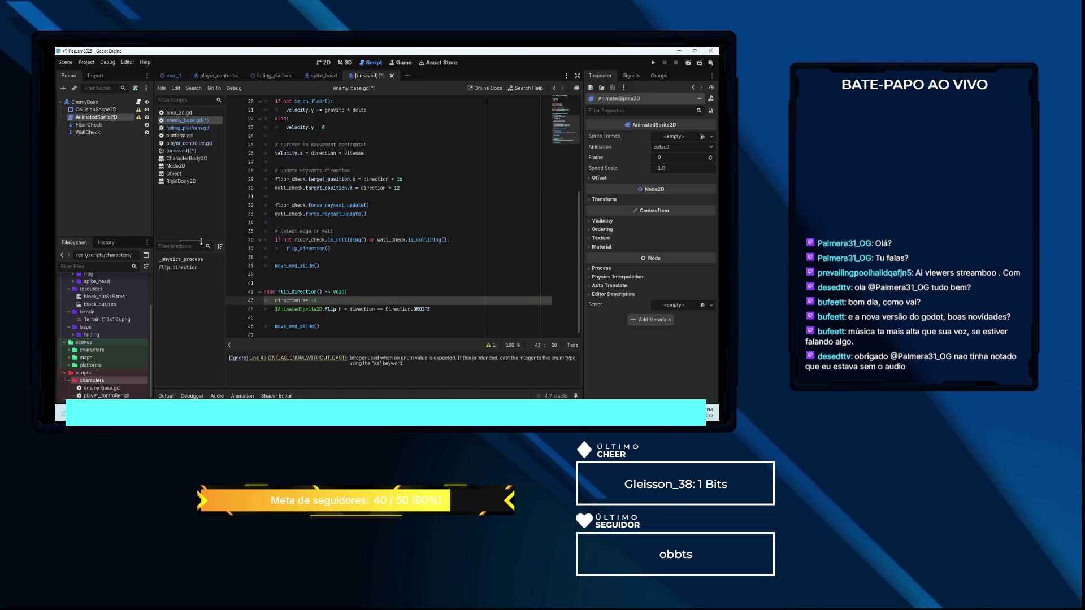
pyautogui.click(436, 266)
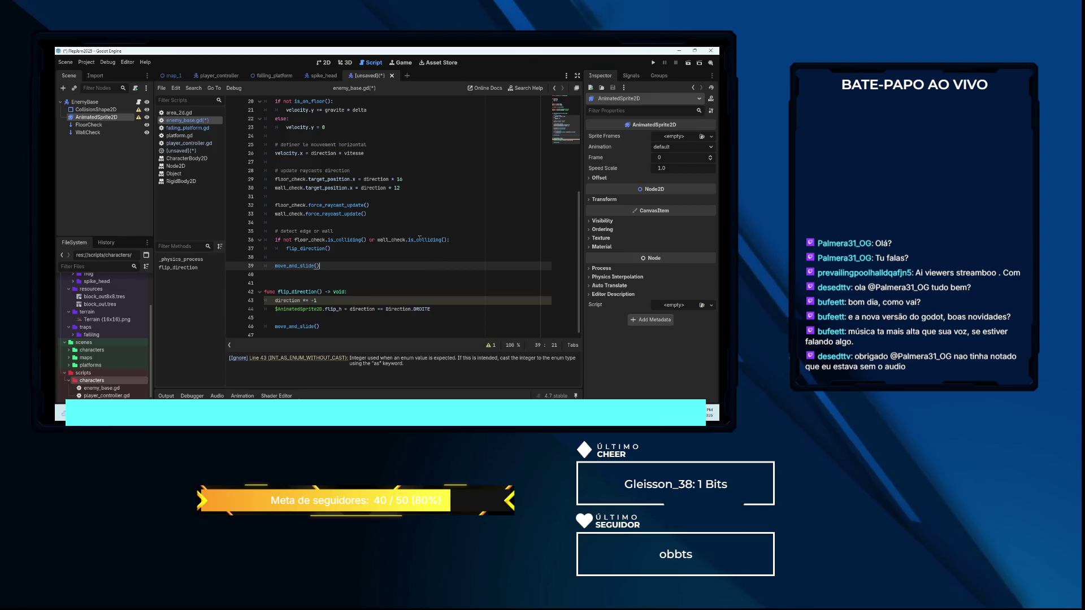
pyautogui.click(421, 186)
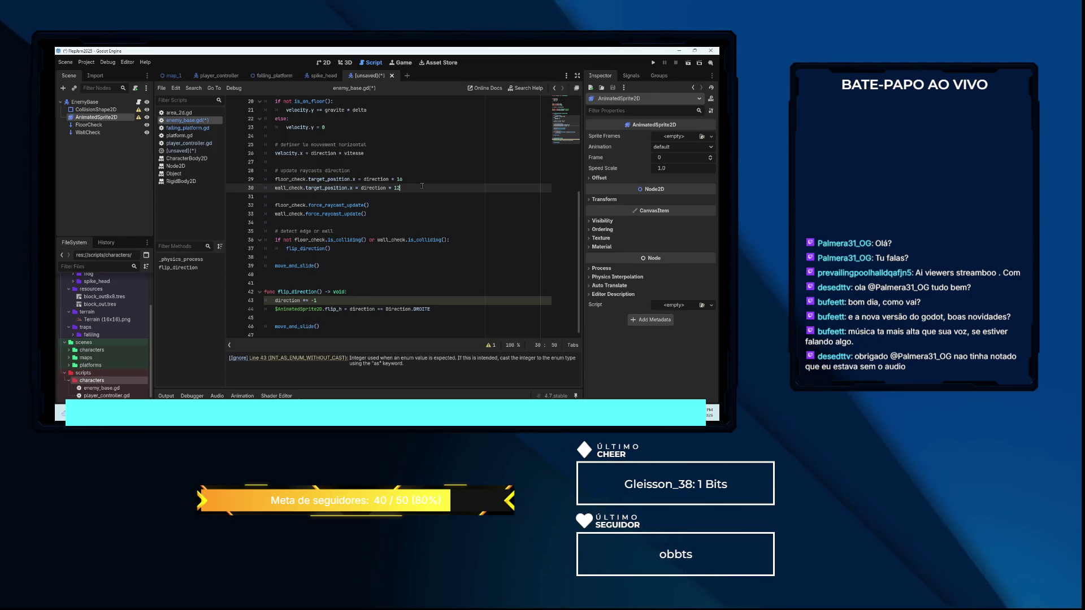
pyautogui.hotkey('ctrl', 's')
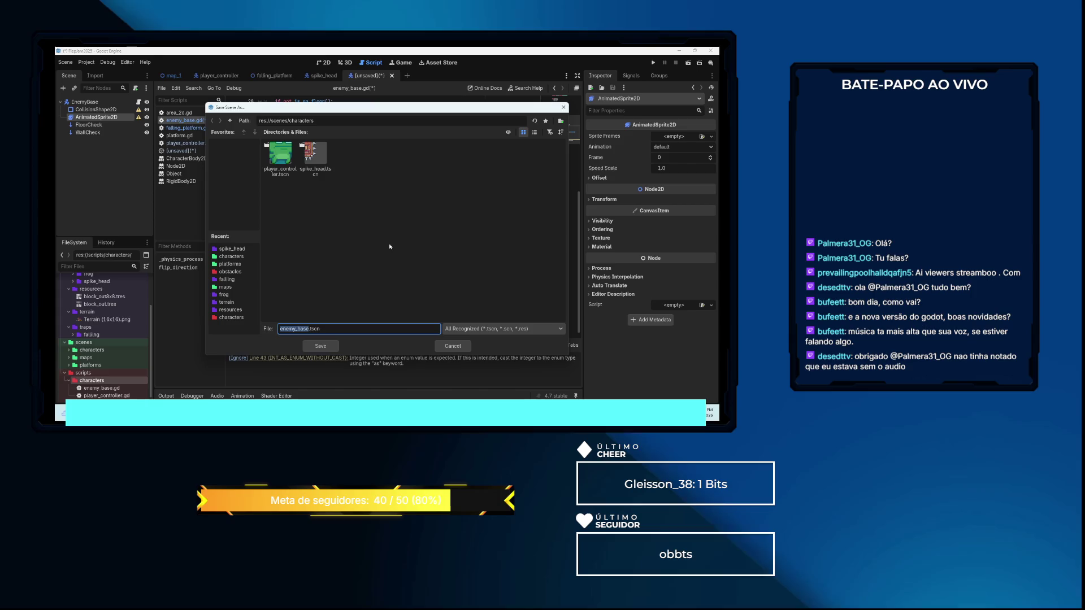
# Confirm saving the scene as enemy_base.tscn in res://scenes/characters
pyautogui.click(321, 346)
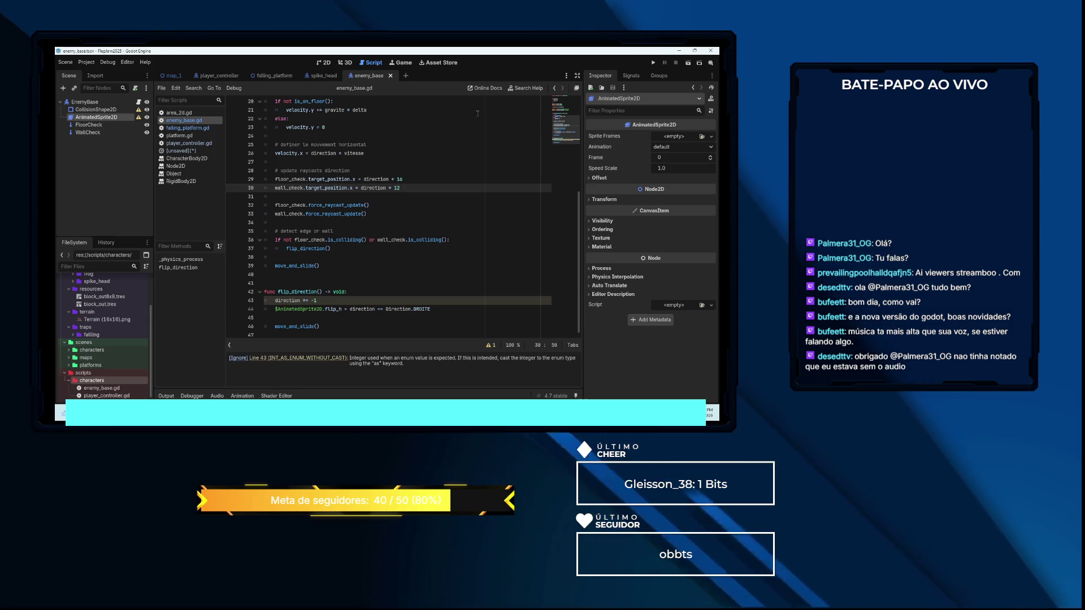
# Create a new scene with an EnemyBase root node, found by searching 'ene'
pyautogui.click(406, 75)
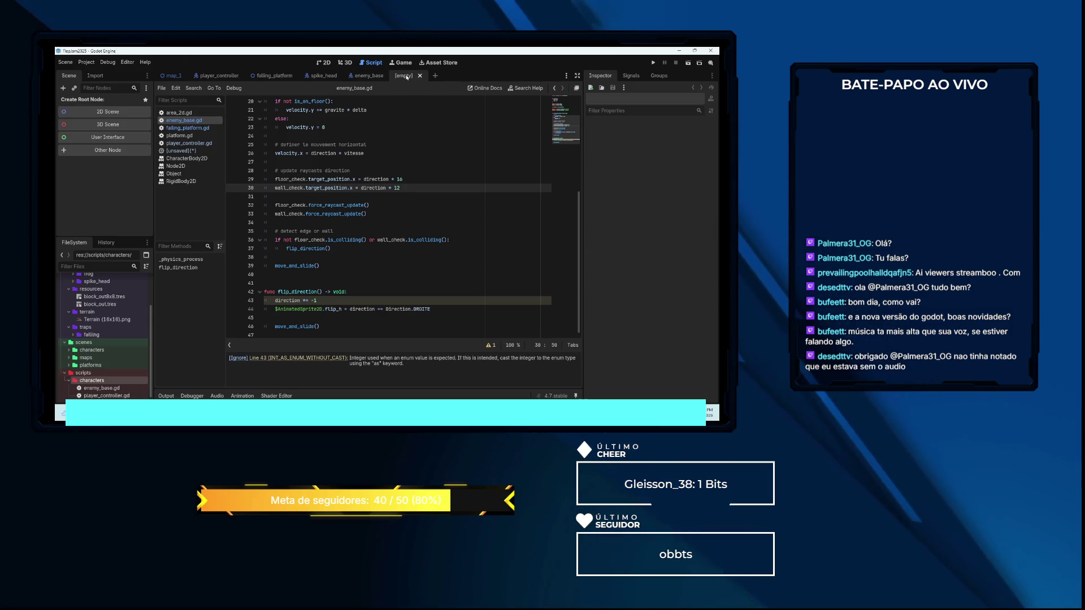
pyautogui.click(118, 151)
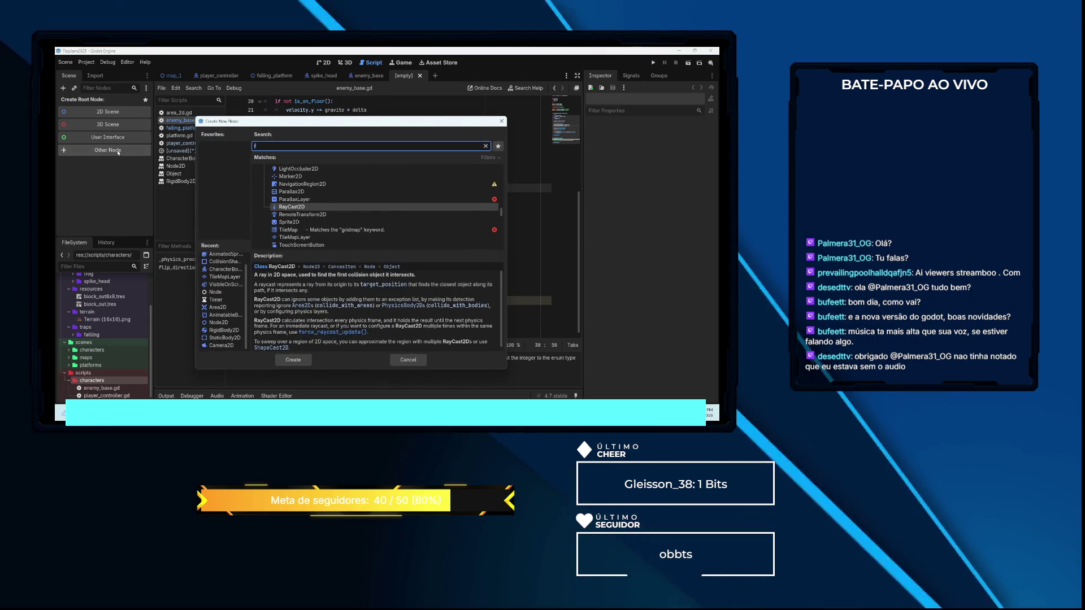
pyautogui.write('ene')
pyautogui.press('Return')
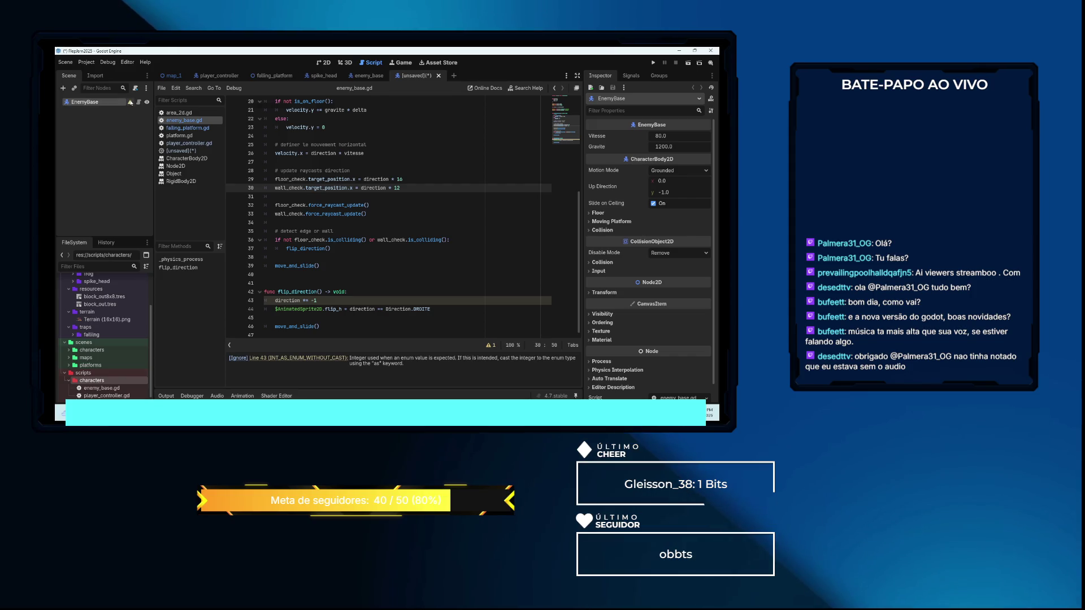
pyautogui.rightClick(95, 104)
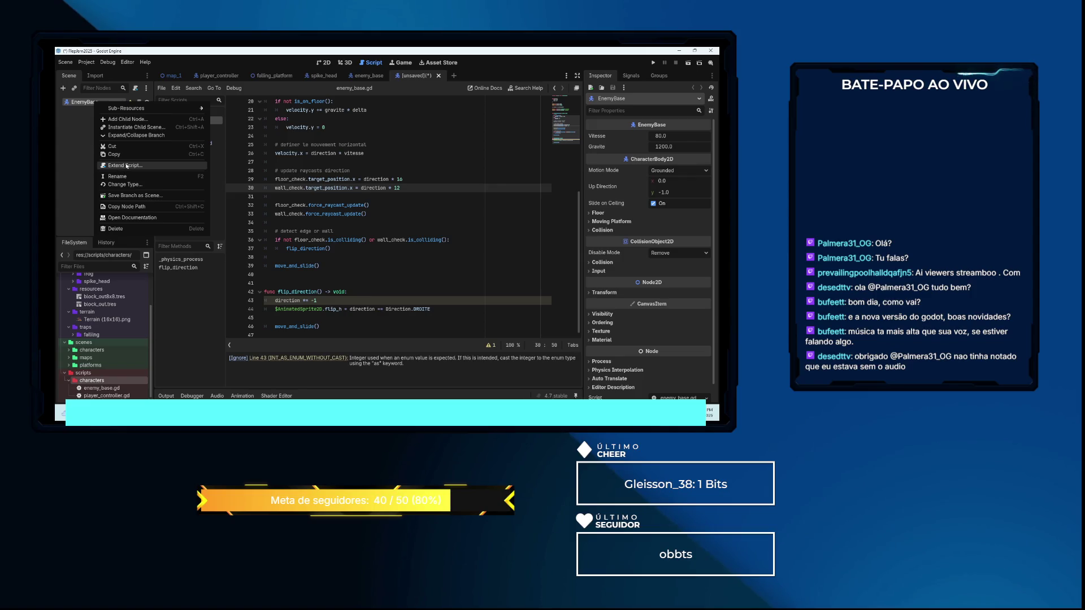
pyautogui.click(120, 136)
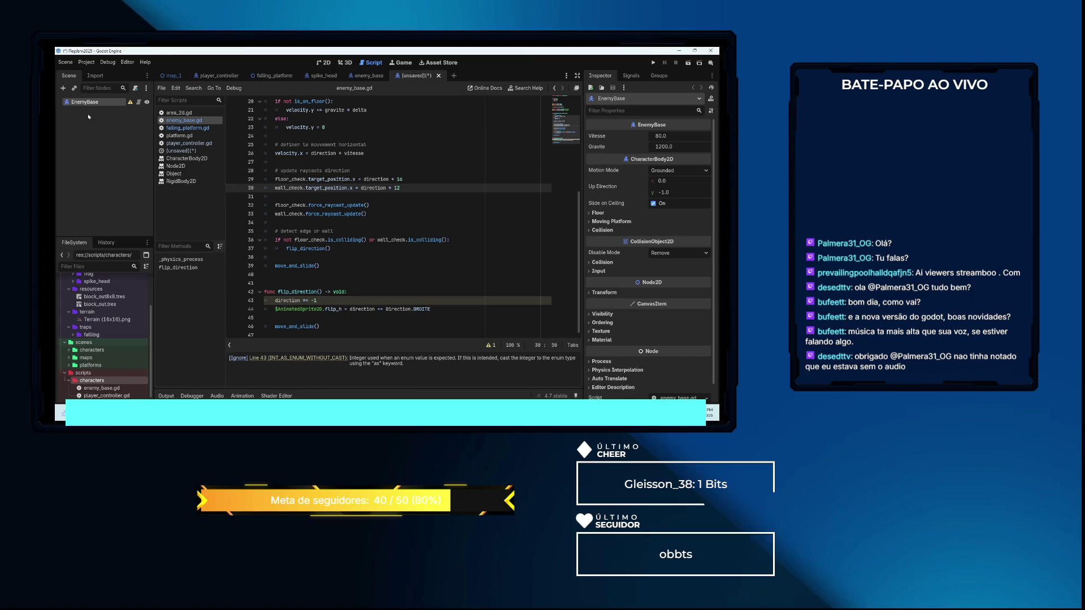
pyautogui.moveTo(131, 103)
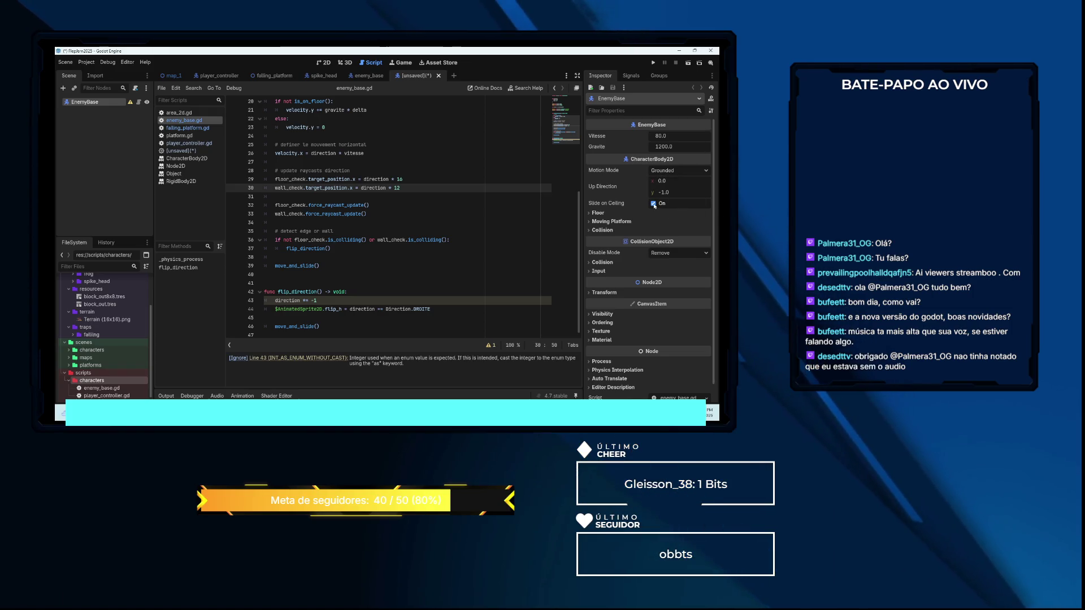
pyautogui.rightClick(91, 104)
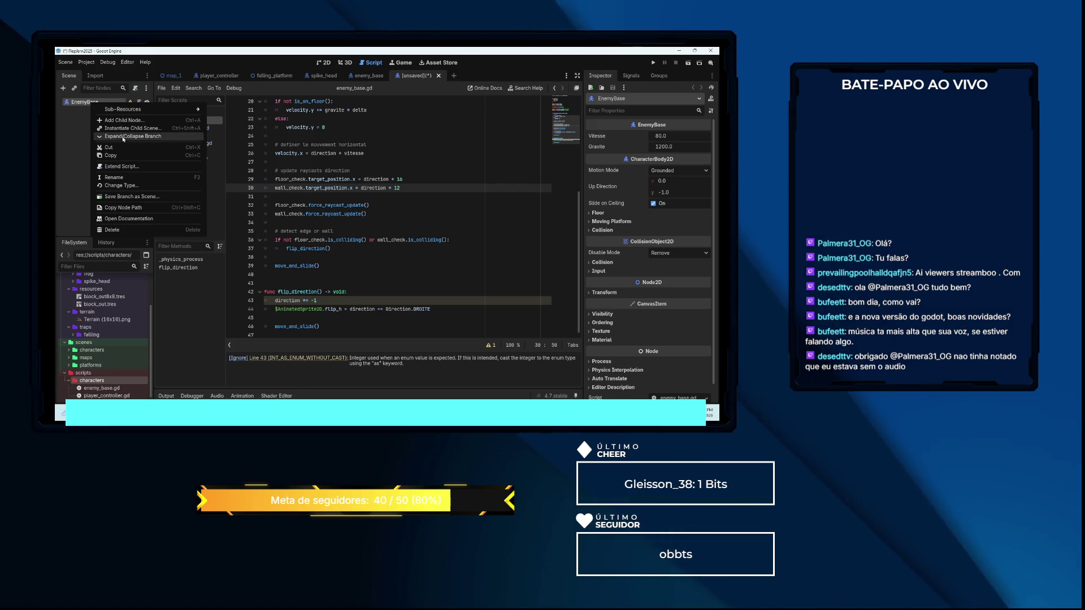
pyautogui.click(113, 103)
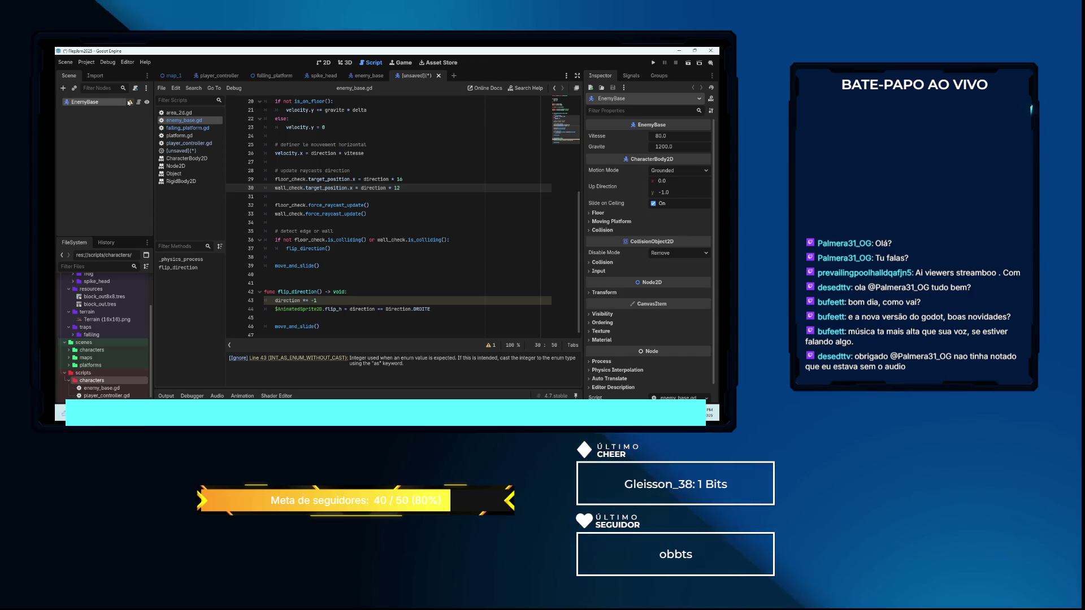
pyautogui.moveTo(129, 103)
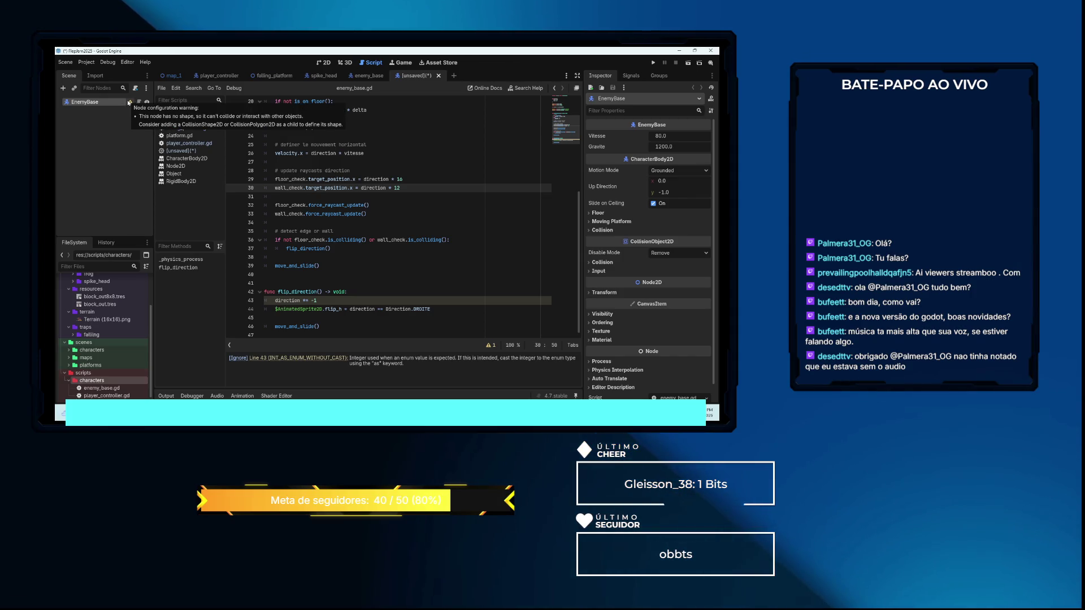
pyautogui.click(130, 103)
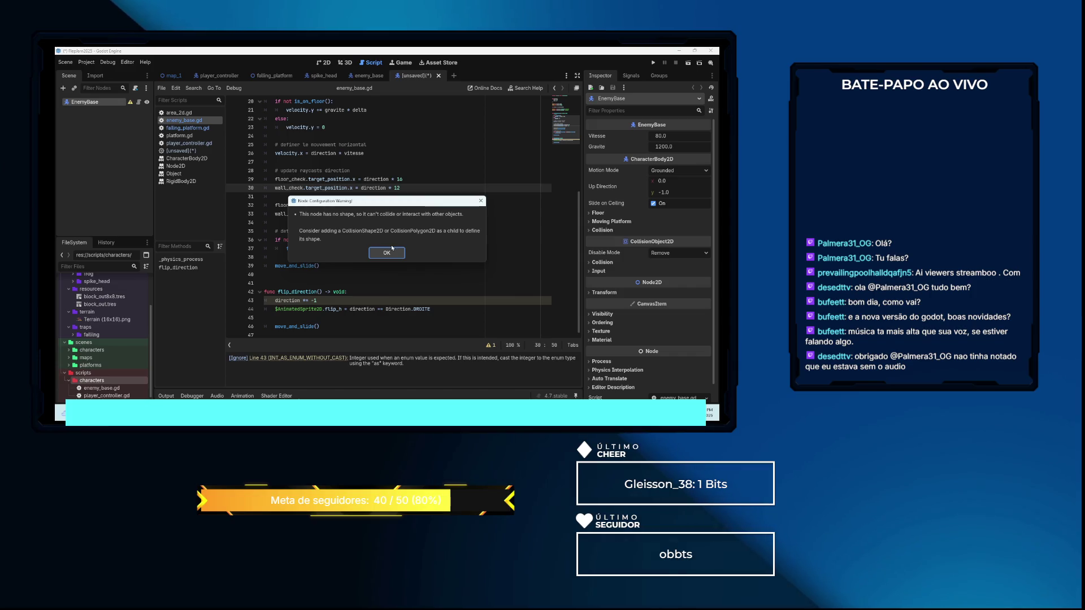
pyautogui.click(386, 254)
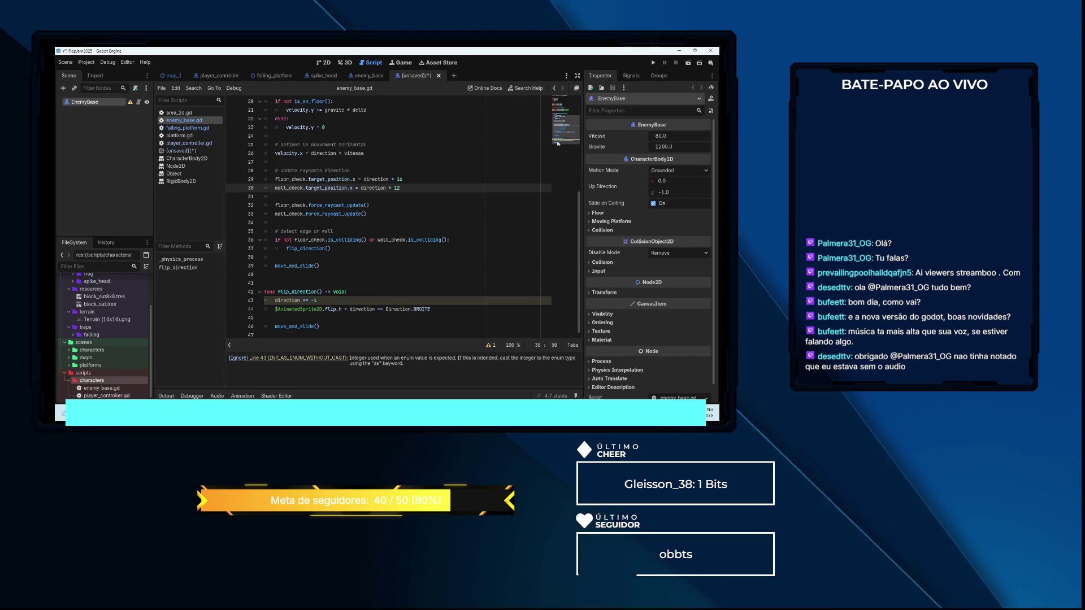
pyautogui.click(368, 77)
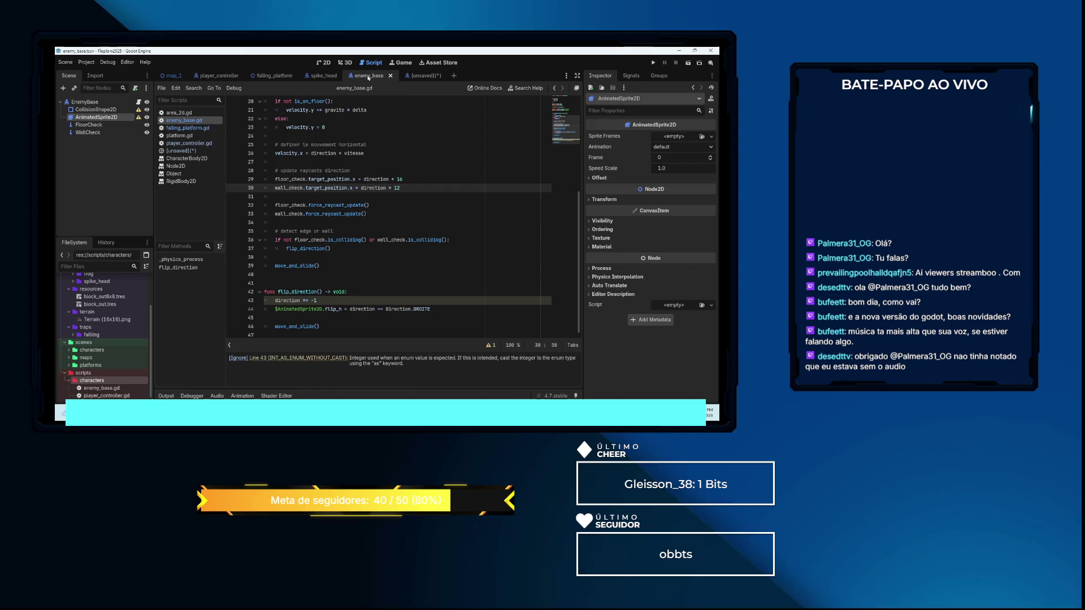
pyautogui.click(418, 77)
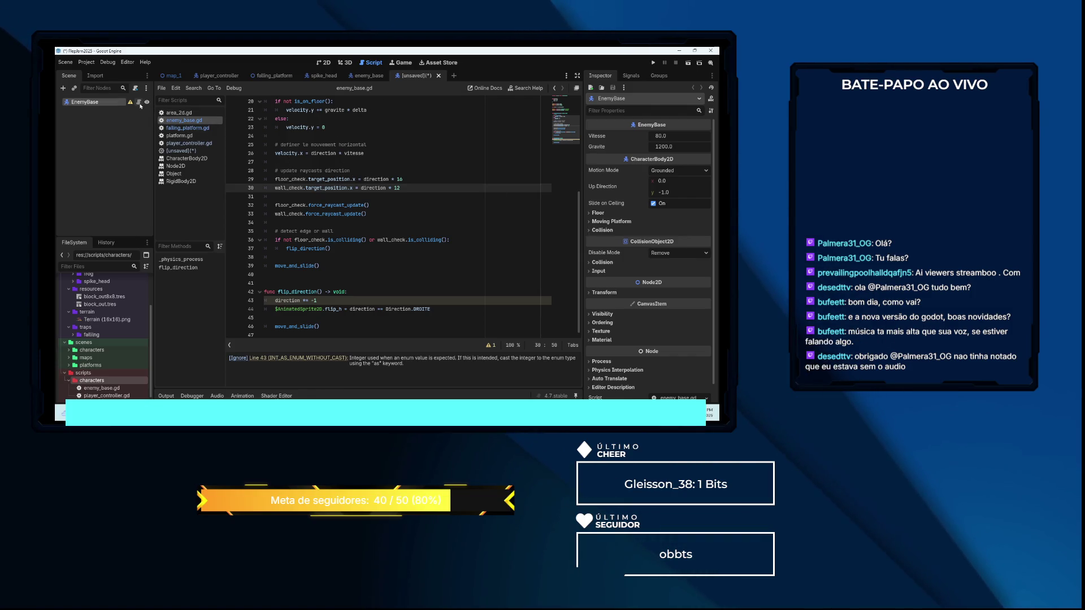
pyautogui.click(140, 105)
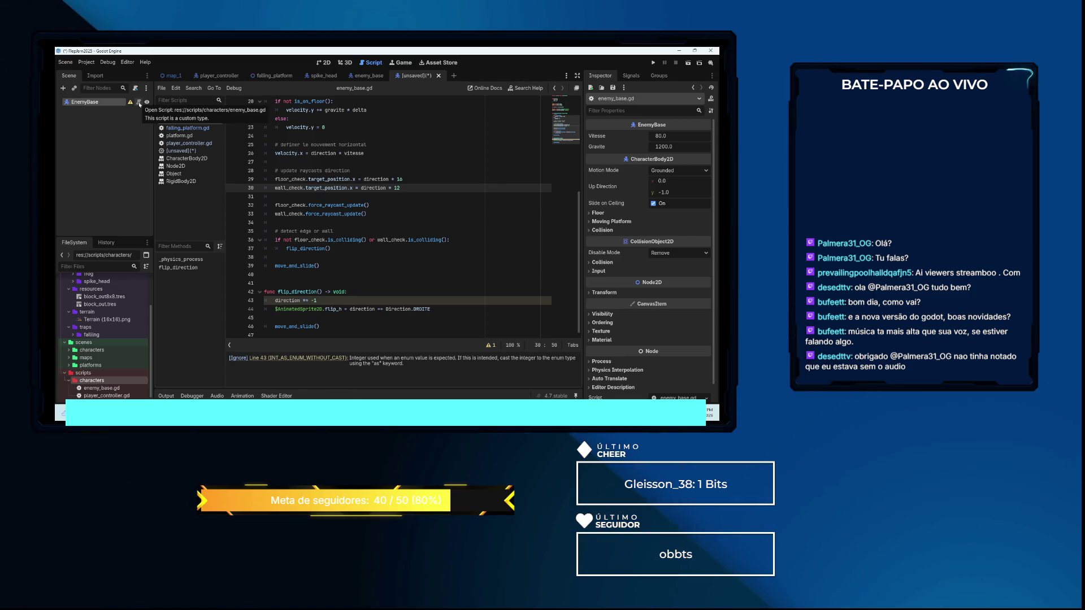
pyautogui.click(130, 104)
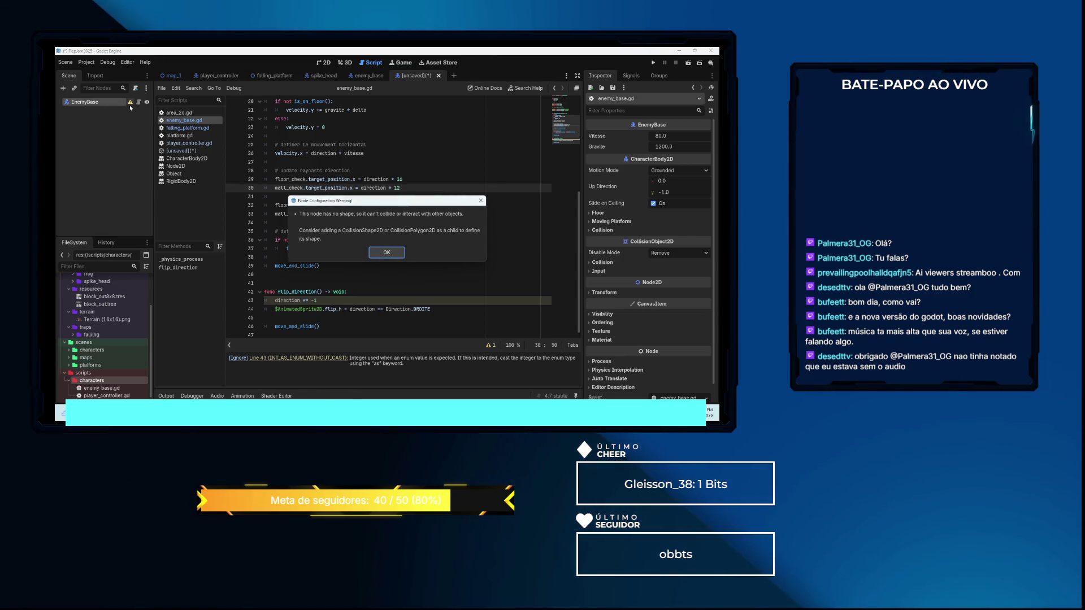
pyautogui.click(387, 253)
# Add a CollisionShape2D child to EnemyBase and give it a new RectangleShape2D shape
pyautogui.rightClick(90, 103)
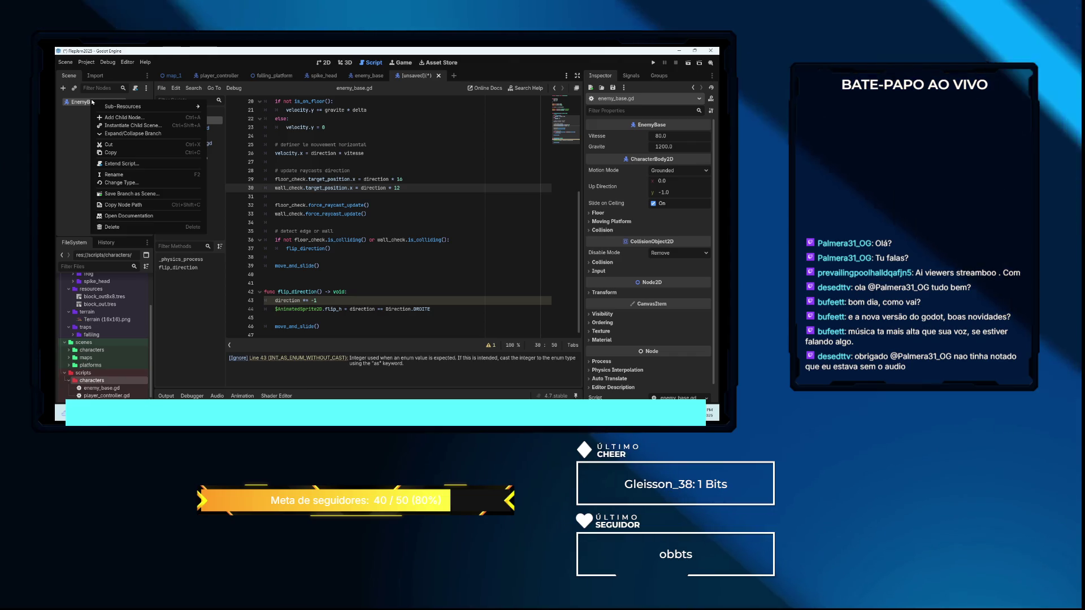
pyautogui.click(114, 118)
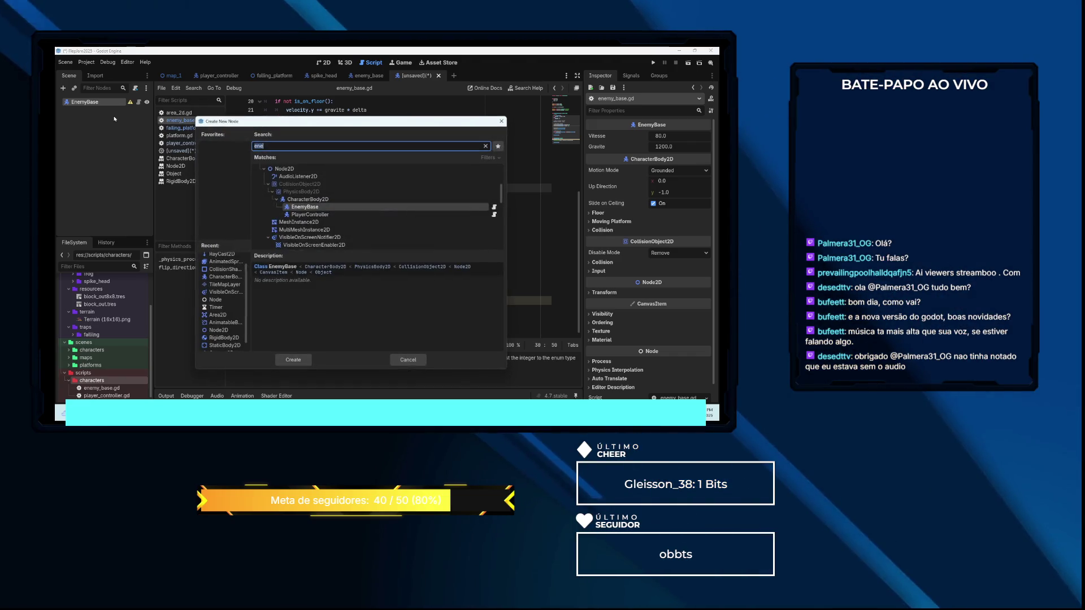
pyautogui.doubleClick(224, 270)
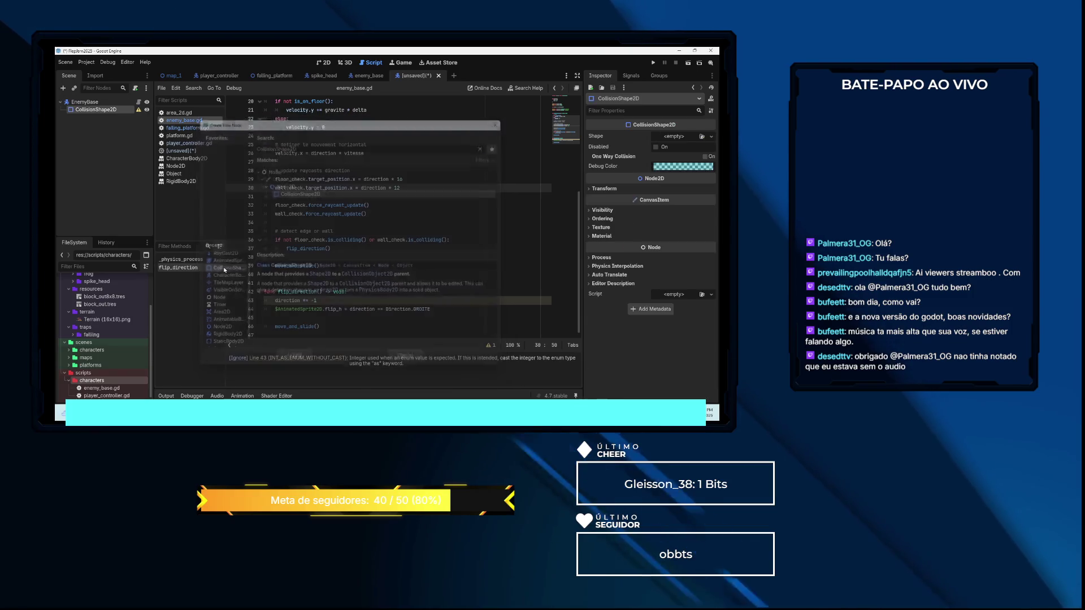
pyautogui.click(680, 137)
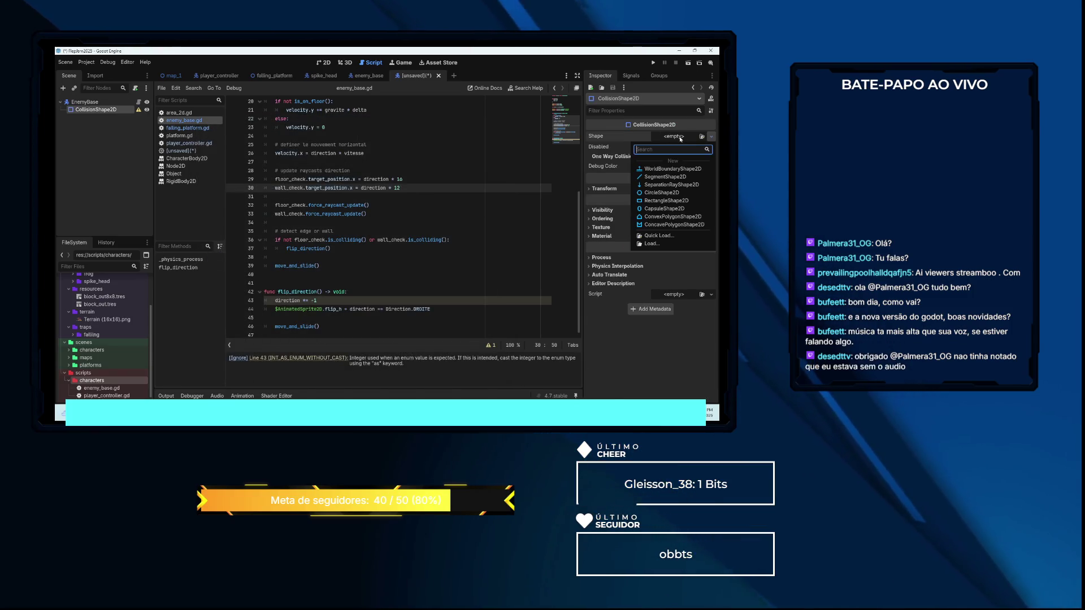
pyautogui.click(663, 201)
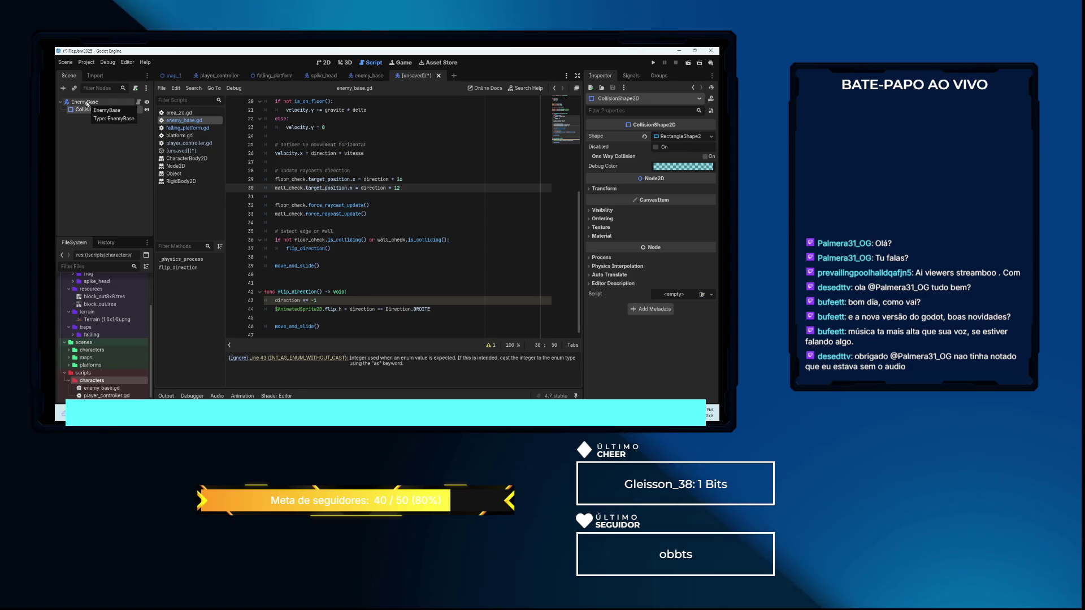
# Add an AnimatedSprite2D child to EnemyBase with a new SpriteFrames resource
pyautogui.rightClick(88, 102)
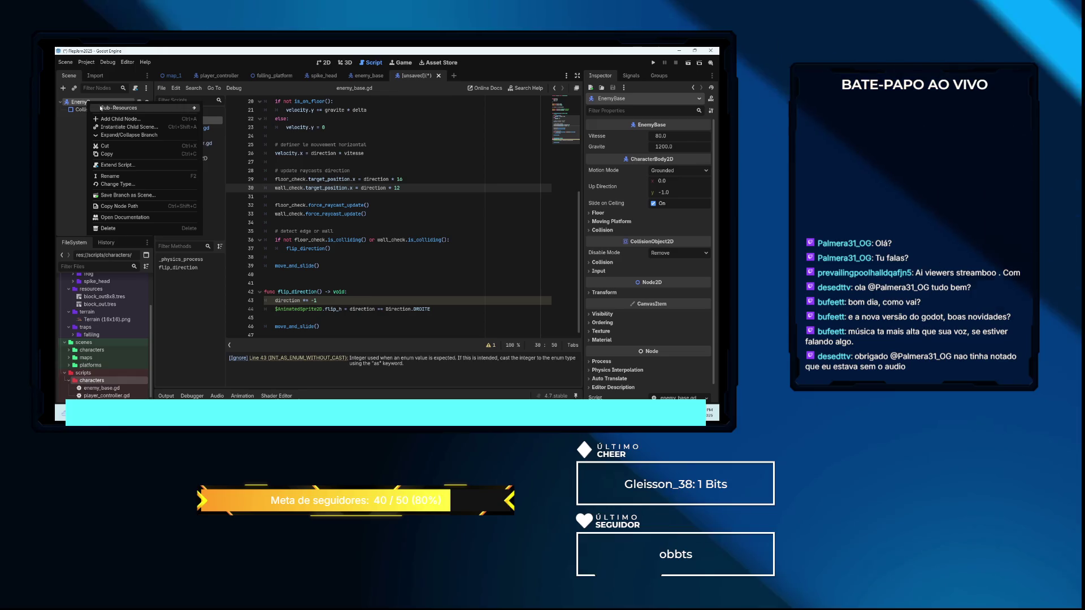
pyautogui.click(111, 119)
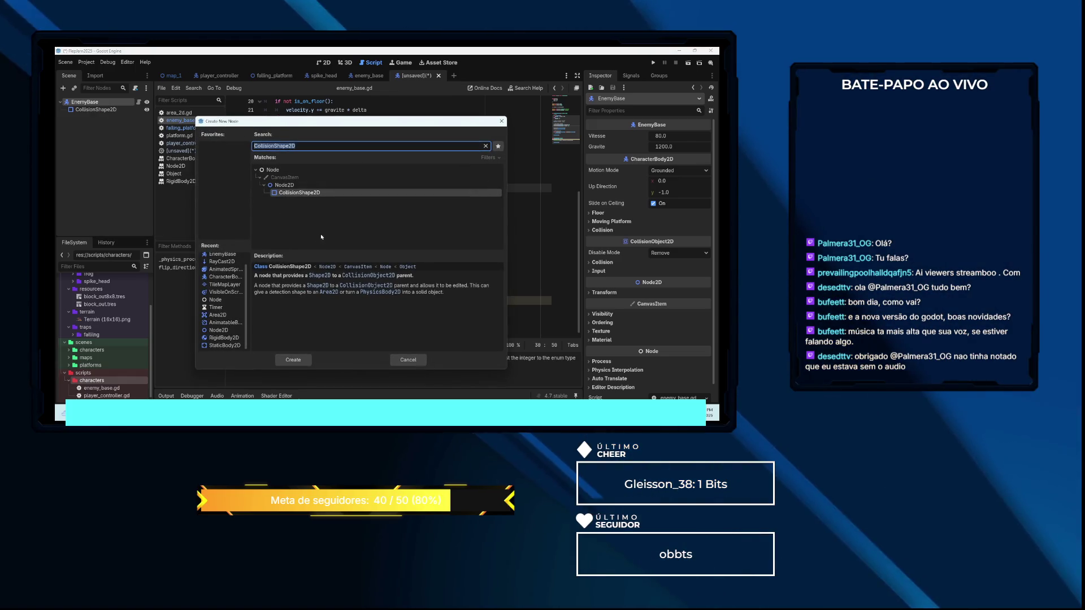
pyautogui.scroll(1, 223, 283)
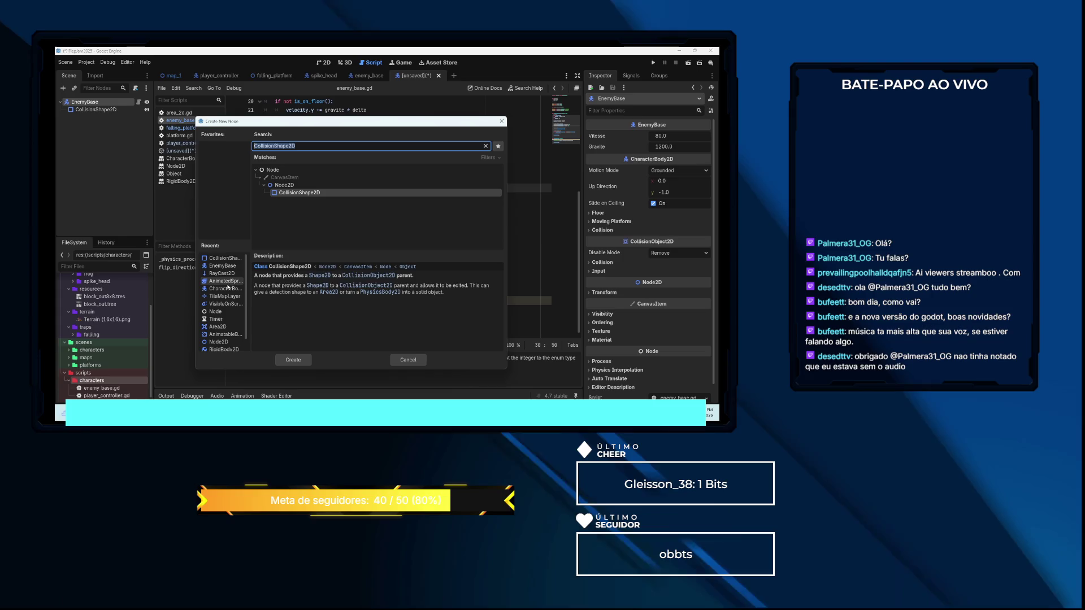
pyautogui.click(227, 280)
pyautogui.doubleClick(227, 281)
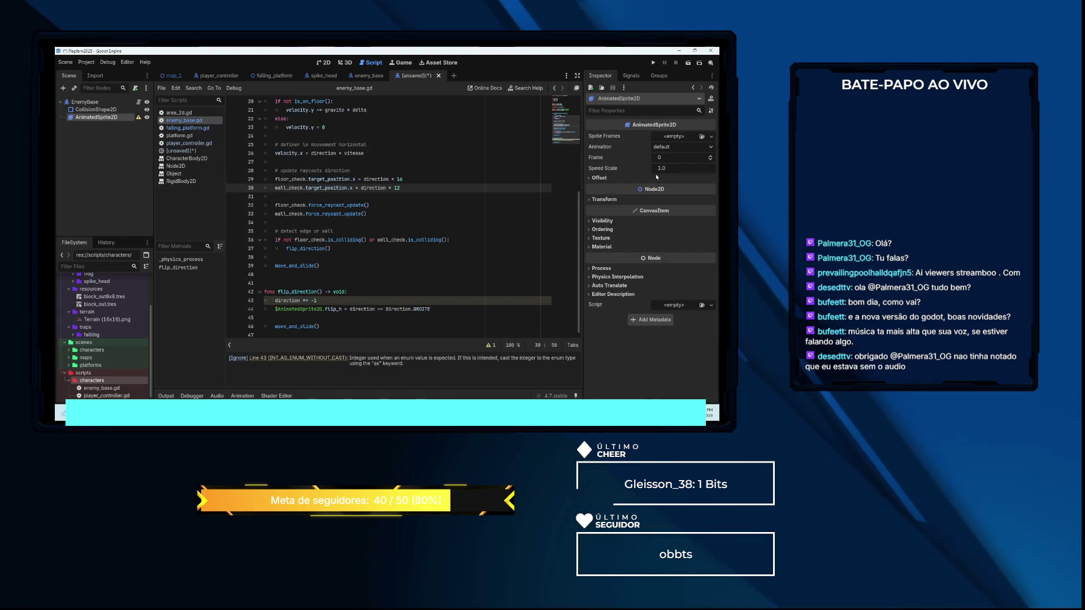
pyautogui.click(676, 137)
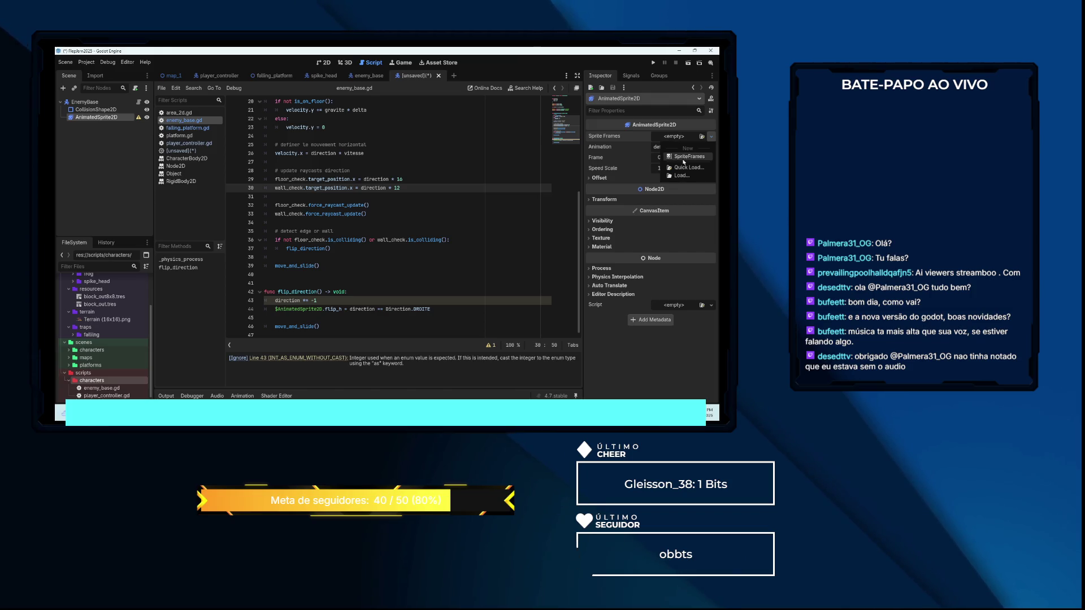
pyautogui.click(684, 157)
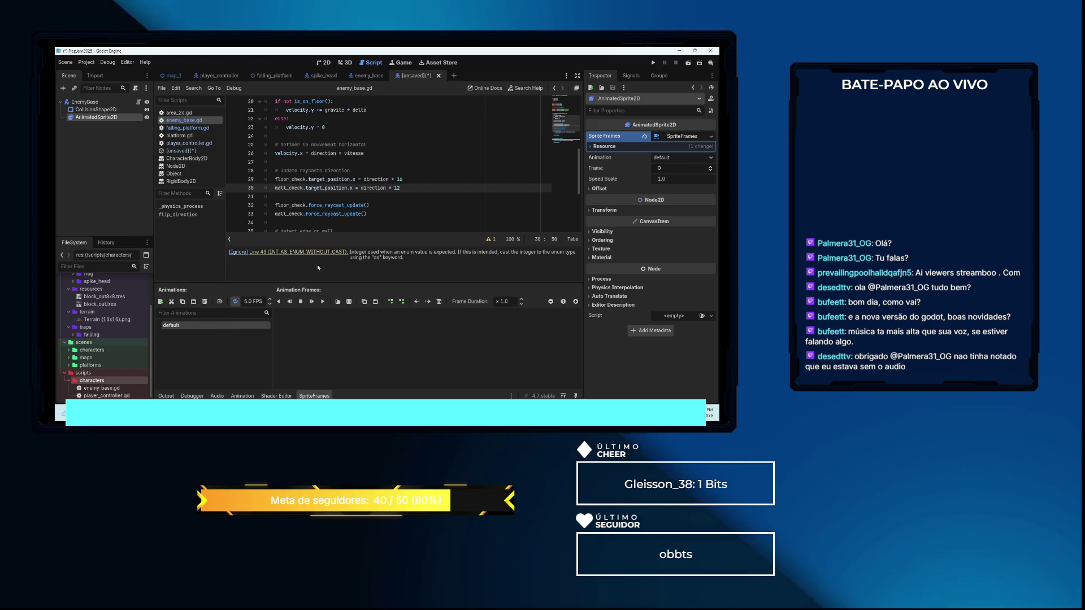
pyautogui.click(364, 78)
pyautogui.scroll(4, 415, 173)
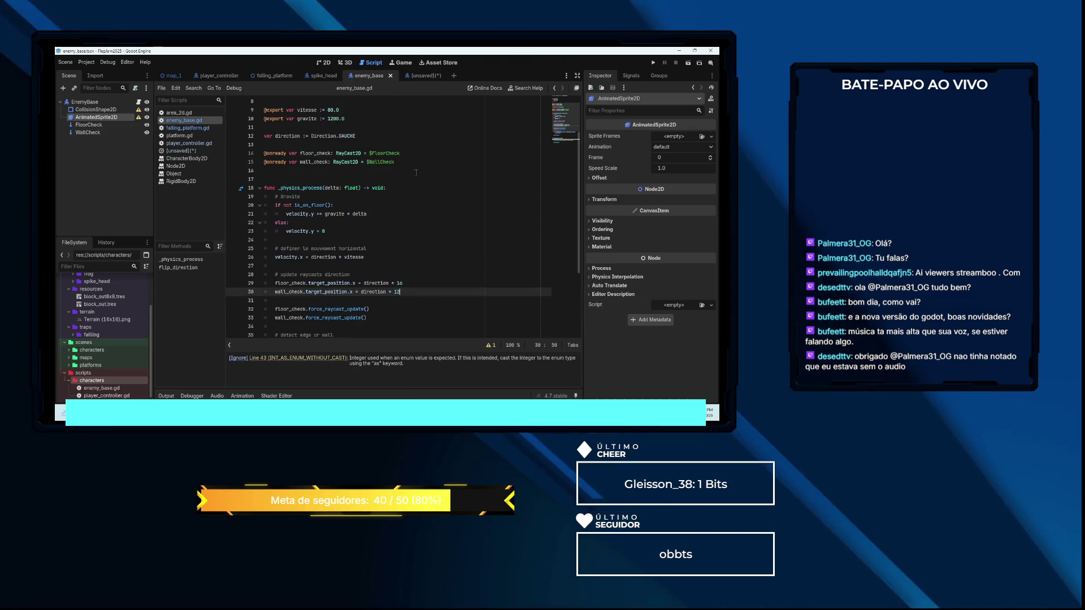
pyautogui.scroll(-1, 415, 173)
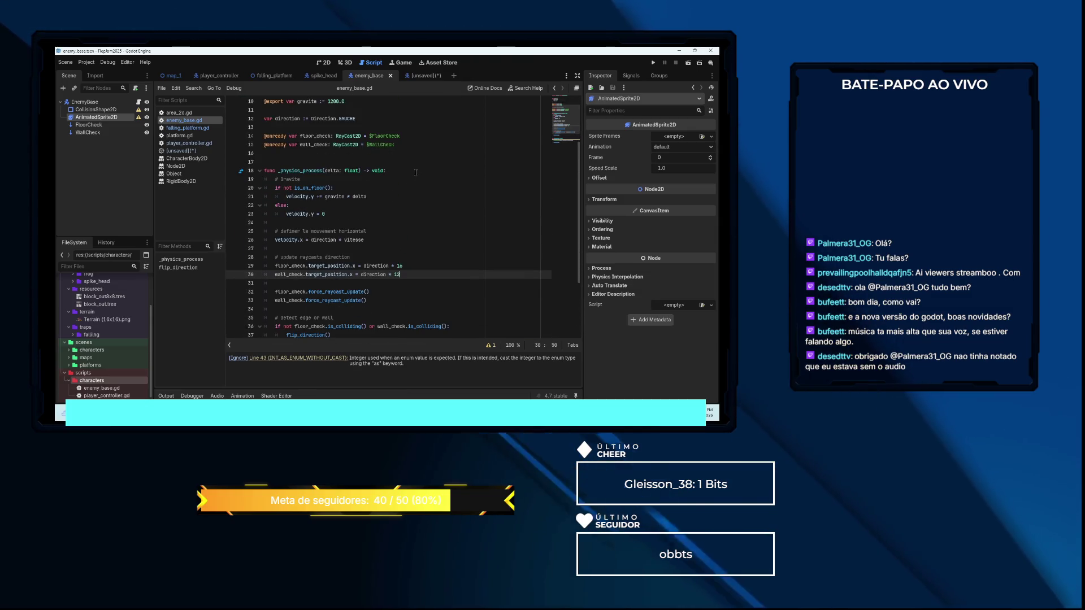
pyautogui.scroll(-3, 415, 172)
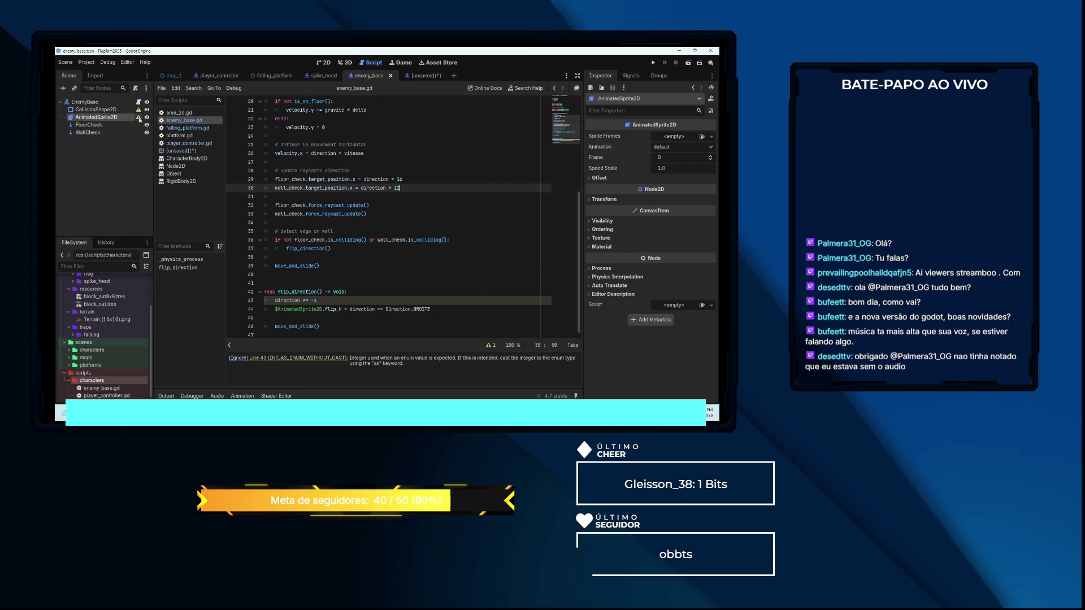
pyautogui.moveTo(139, 119)
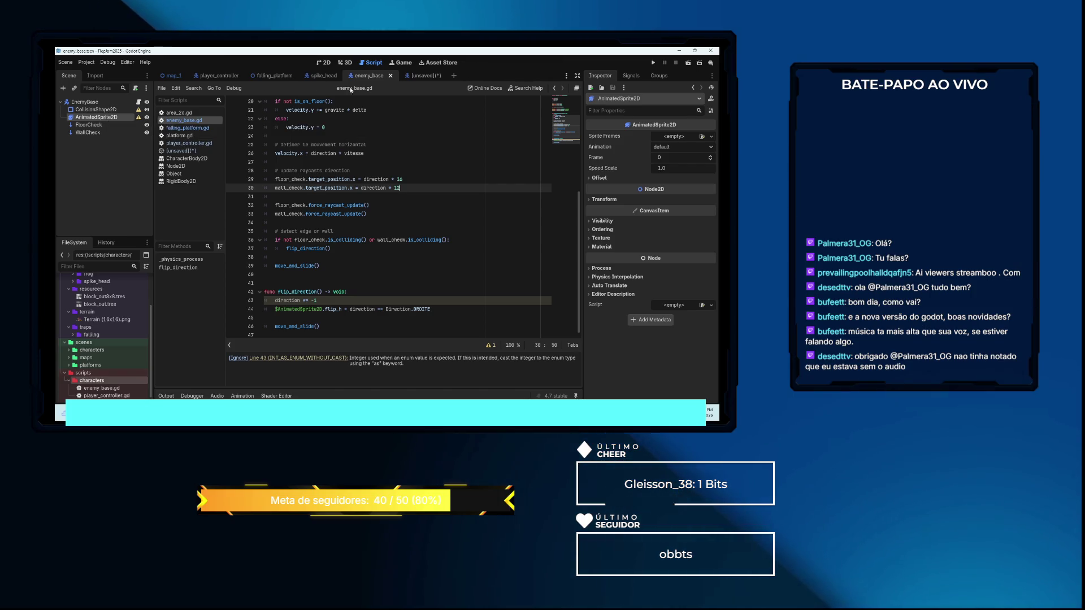
# Remove CollisionShape2D and AnimatedSprite2D, rename EnemyBase to Spike, and save as spike.tscn
pyautogui.click(418, 77)
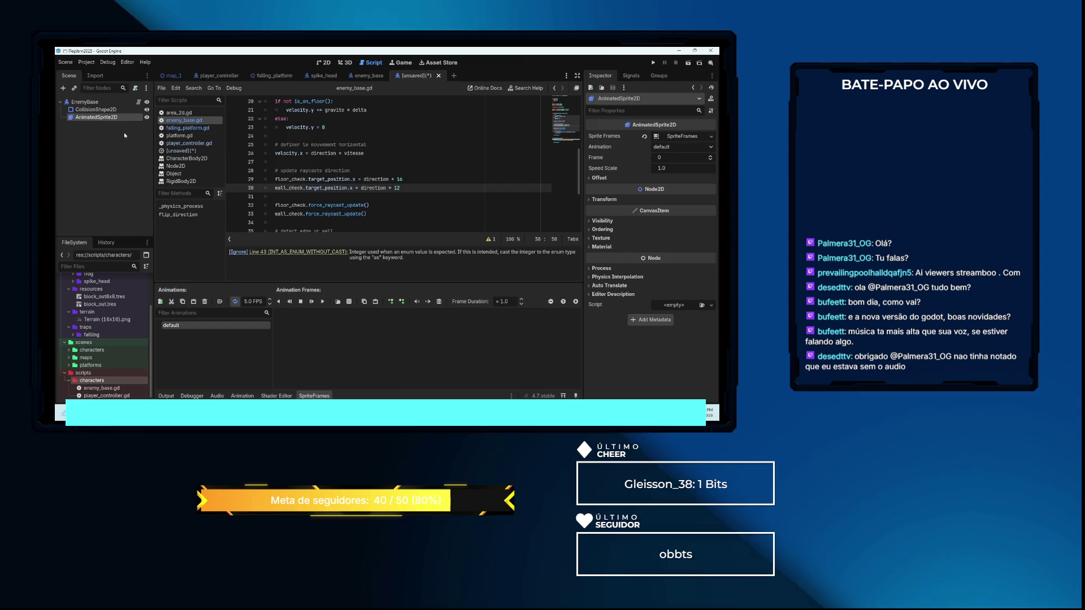
pyautogui.click(103, 139)
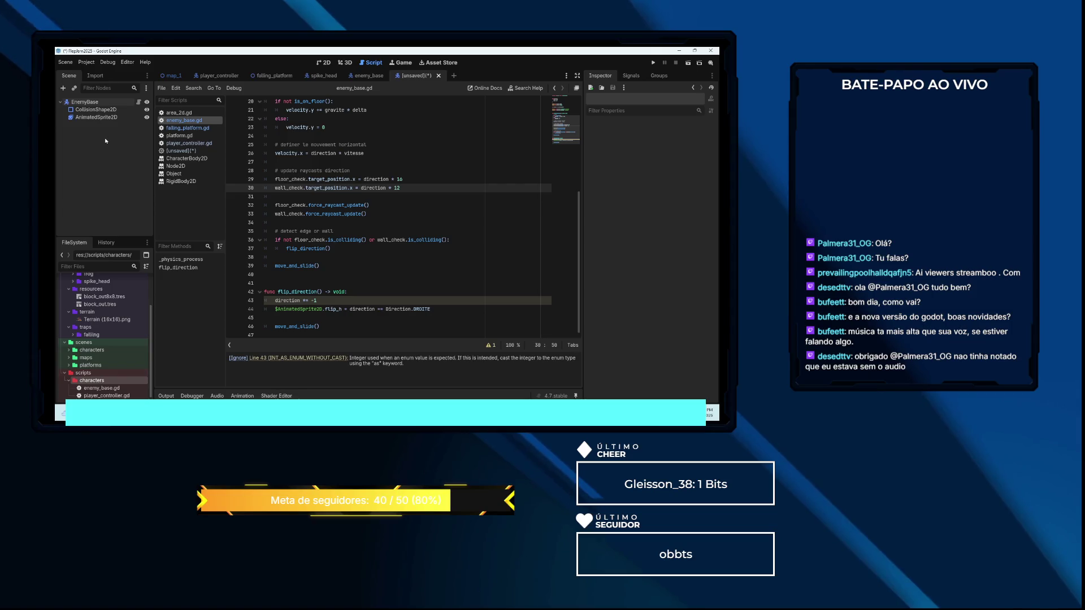
pyautogui.hotkey('ctrl', 'z')
pyautogui.hotkey('ctrl', 'z')
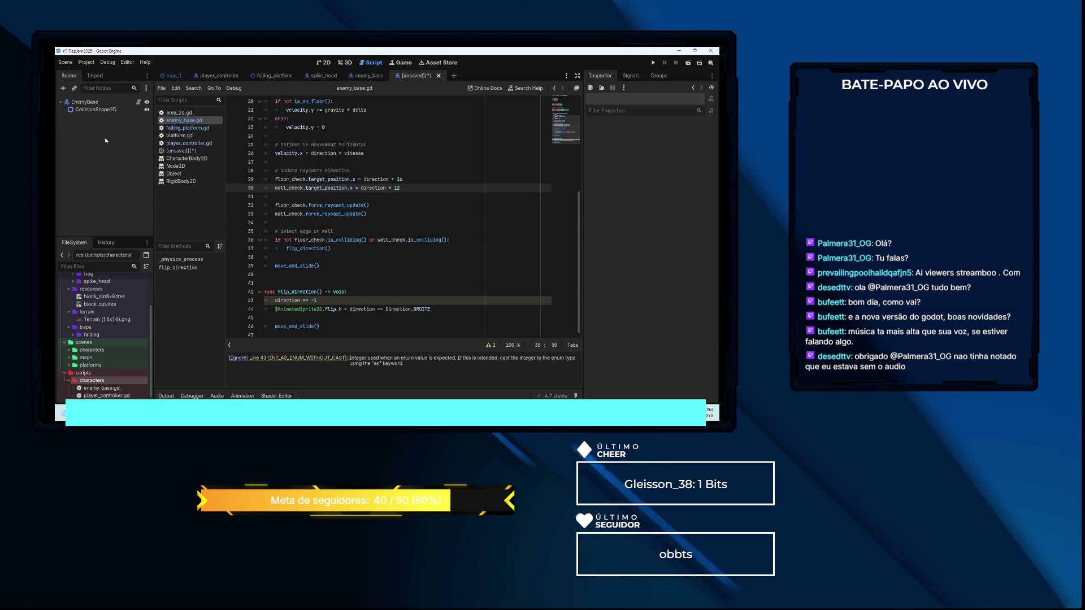
pyautogui.click(84, 102)
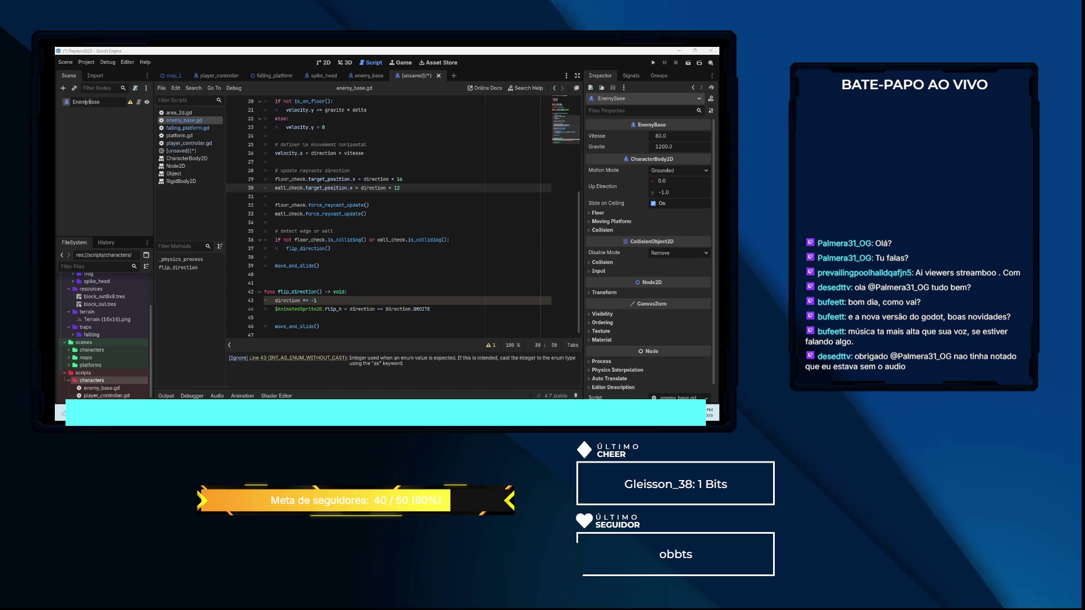
pyautogui.doubleClick(86, 103)
pyautogui.write('Spike')
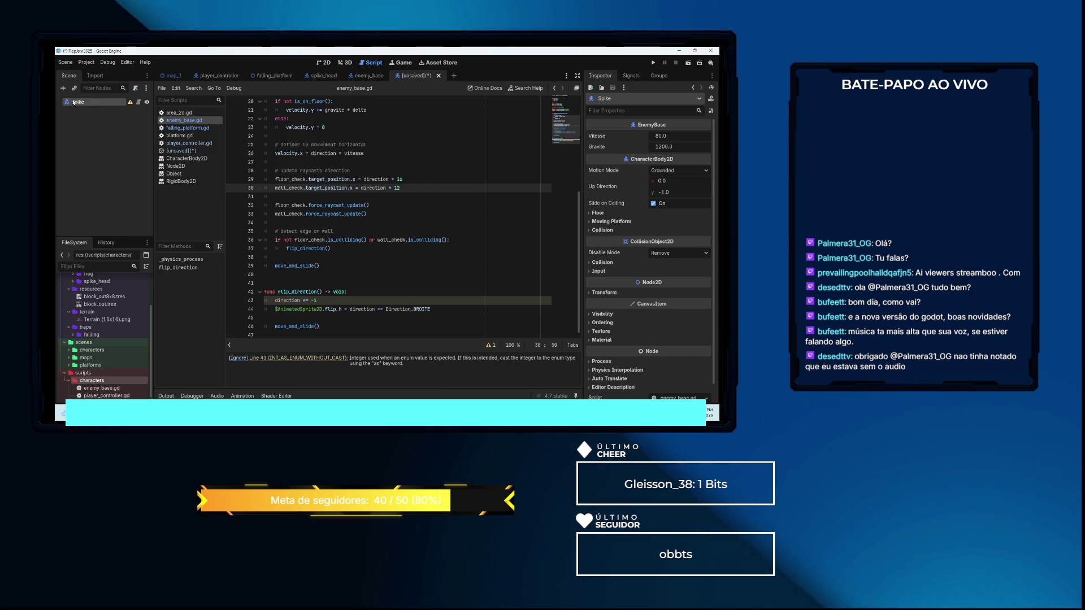
pyautogui.hotkey('ctrl', 's')
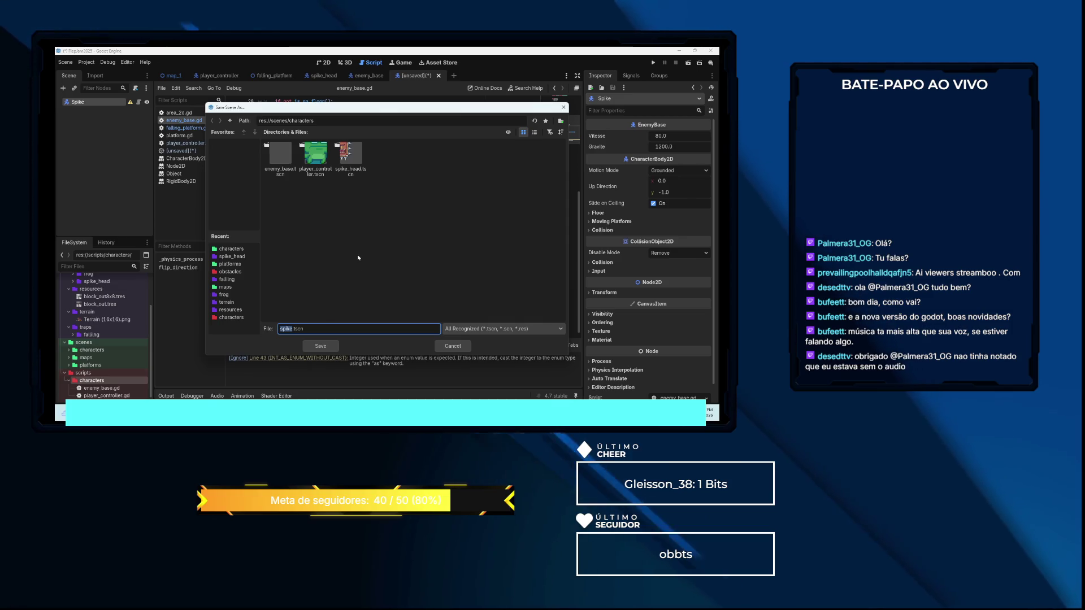
pyautogui.click(321, 346)
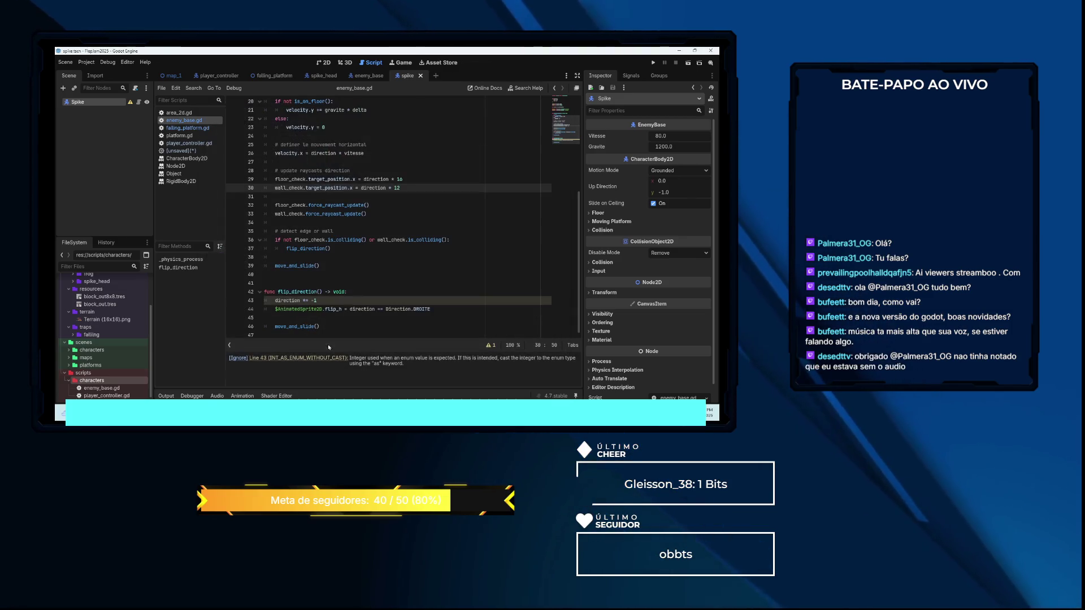
pyautogui.rightClick(92, 102)
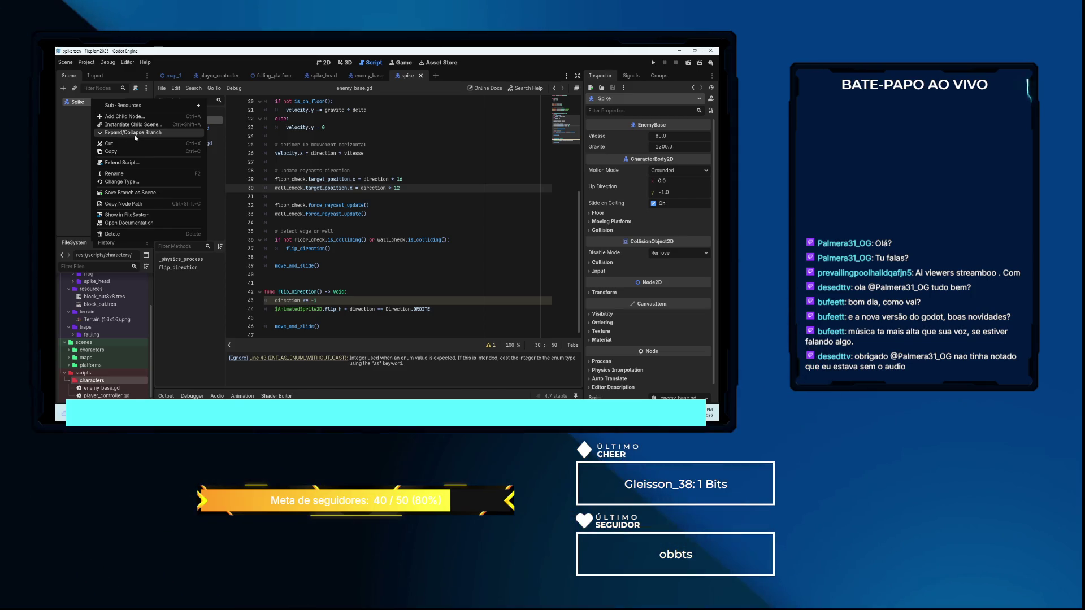
pyautogui.click(132, 134)
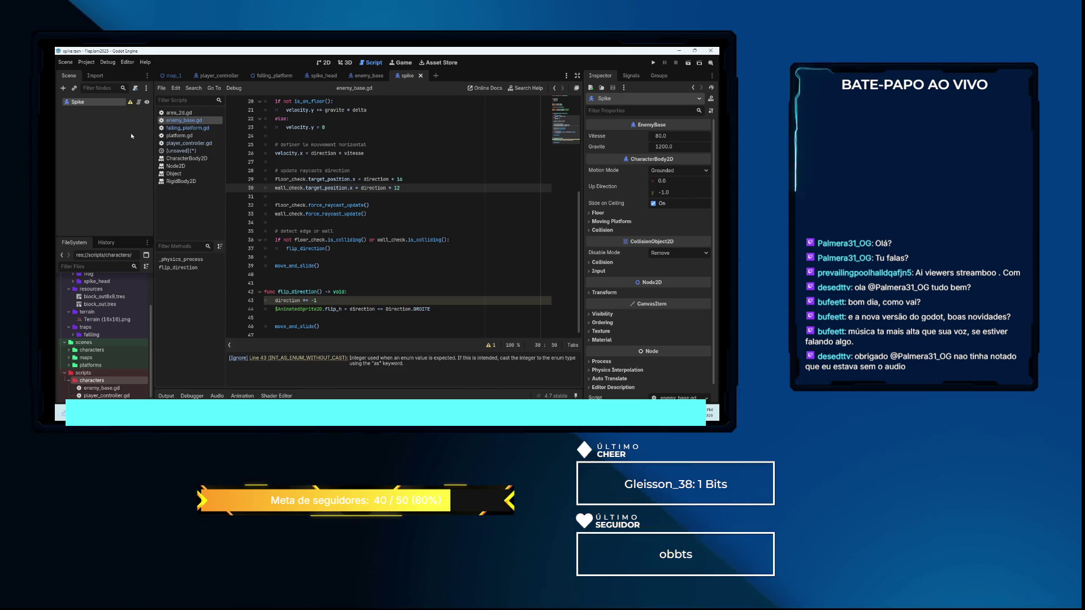
pyautogui.rightClick(102, 105)
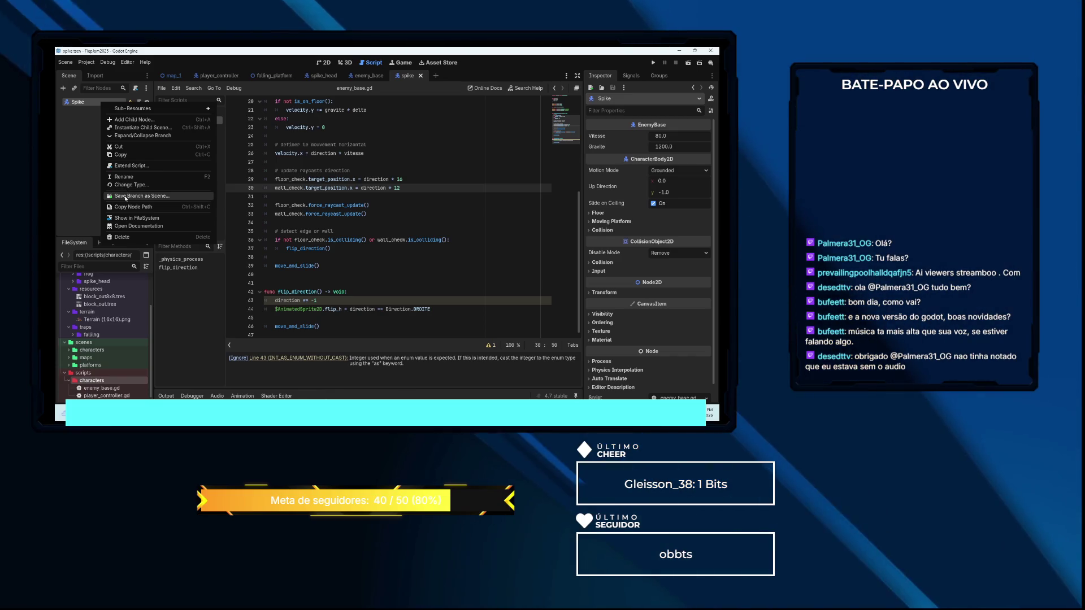
pyautogui.click(125, 196)
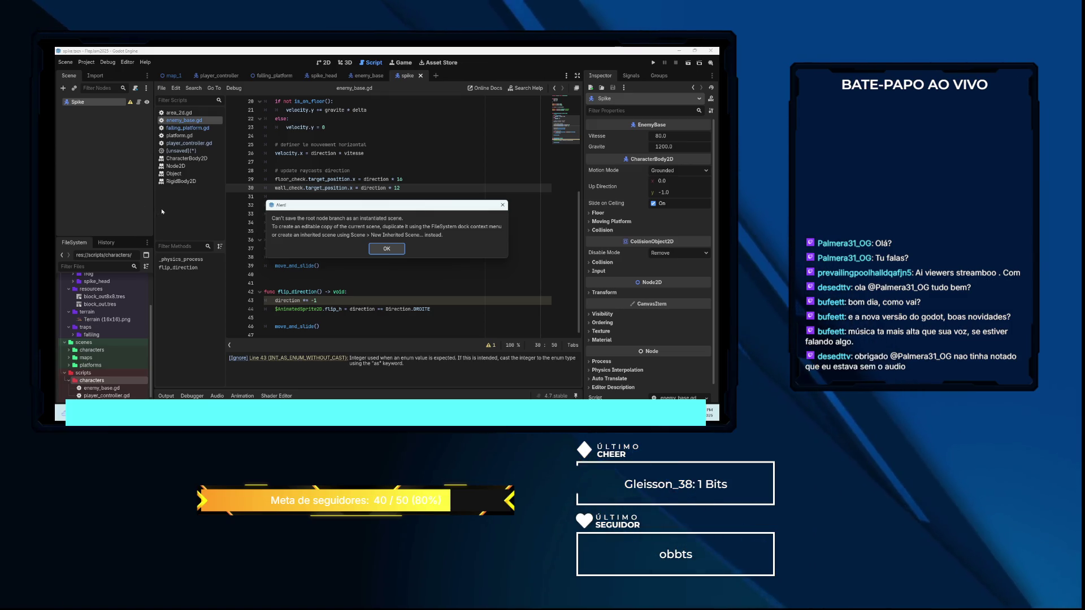
pyautogui.click(394, 249)
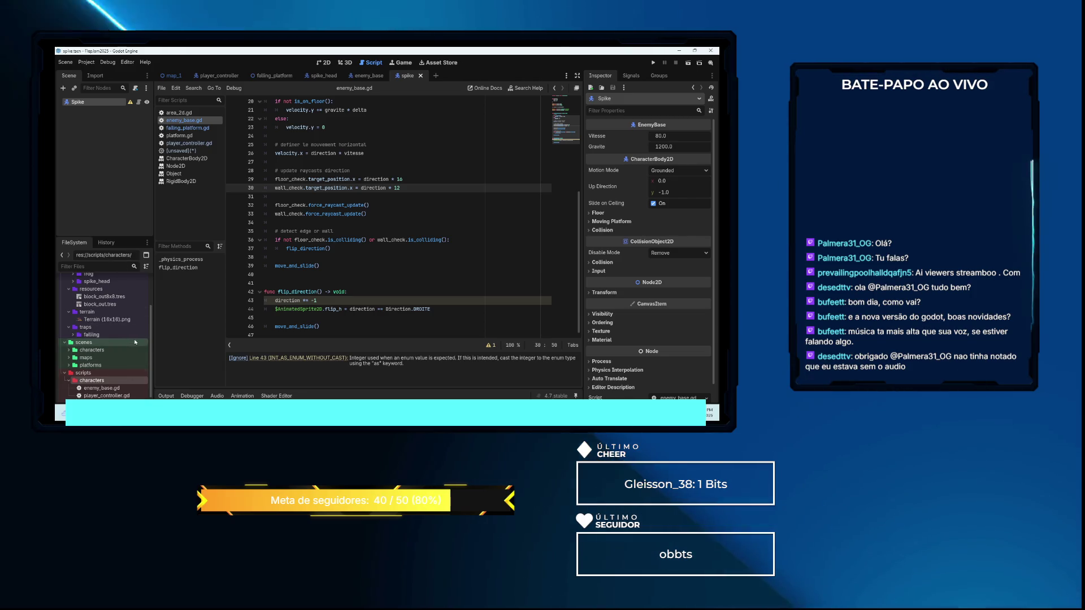
# Expand res://scenes/characters in the FileSystem dock and bring up enemy_base.tscn's context menu
pyautogui.scroll(3, 123, 325)
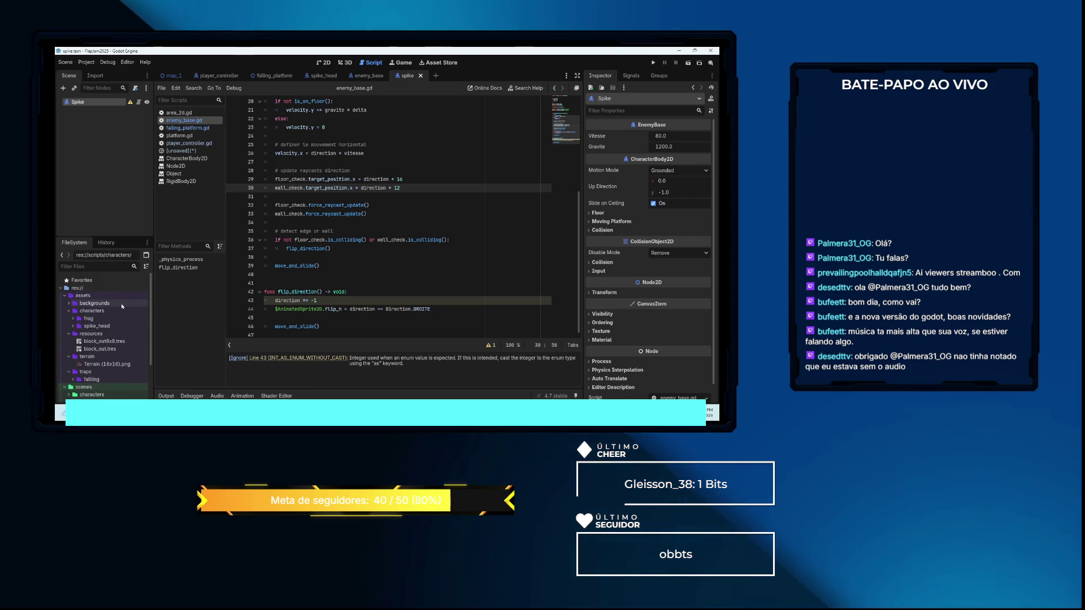
pyautogui.scroll(-3, 122, 306)
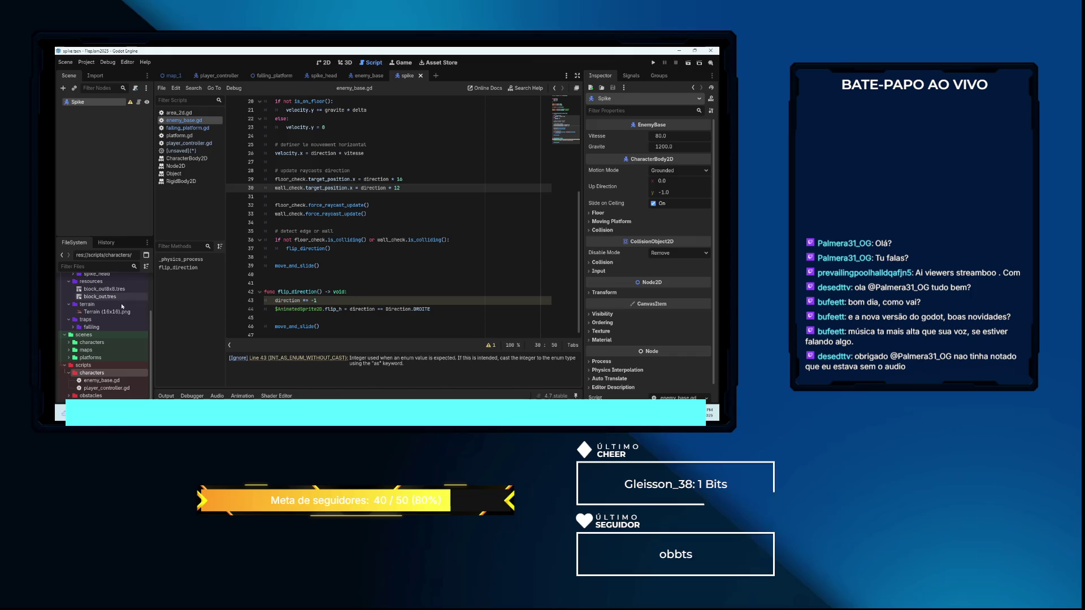
pyautogui.click(98, 382)
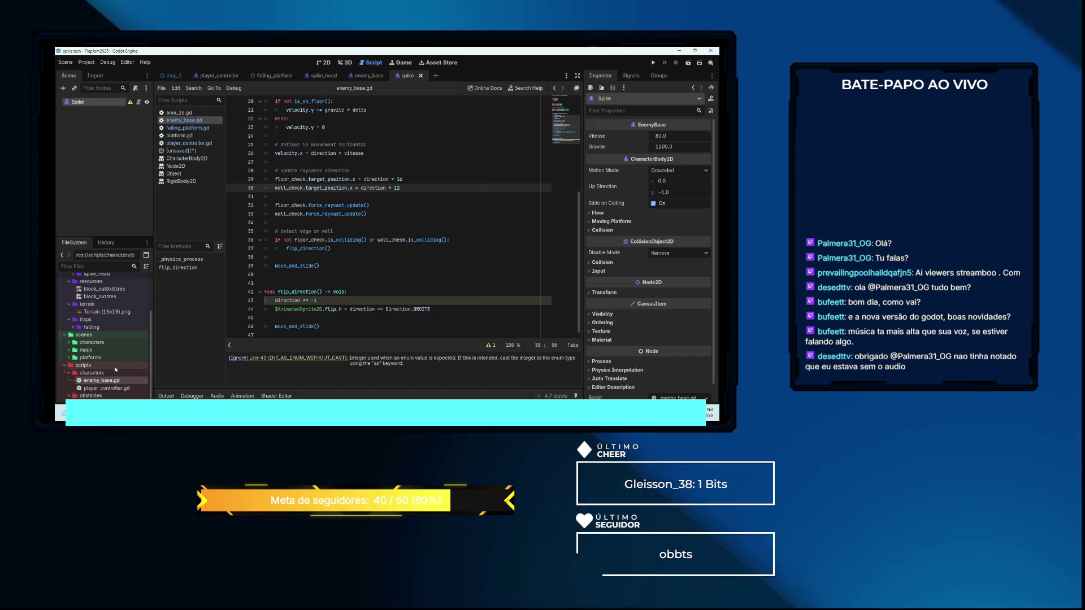
pyautogui.scroll(2, 114, 371)
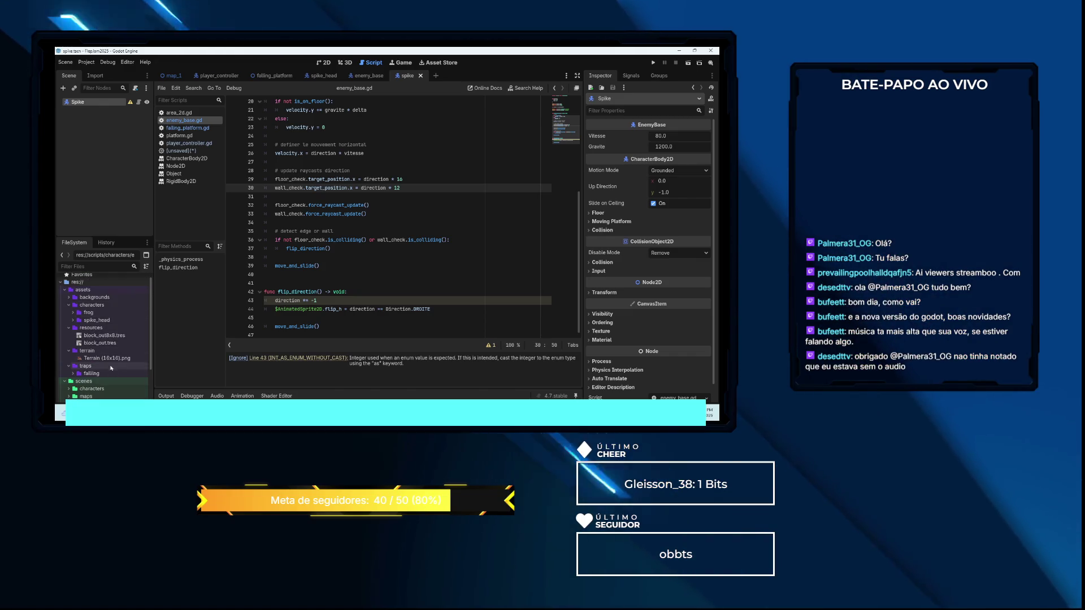
pyautogui.scroll(-1, 107, 379)
pyautogui.doubleClick(91, 357)
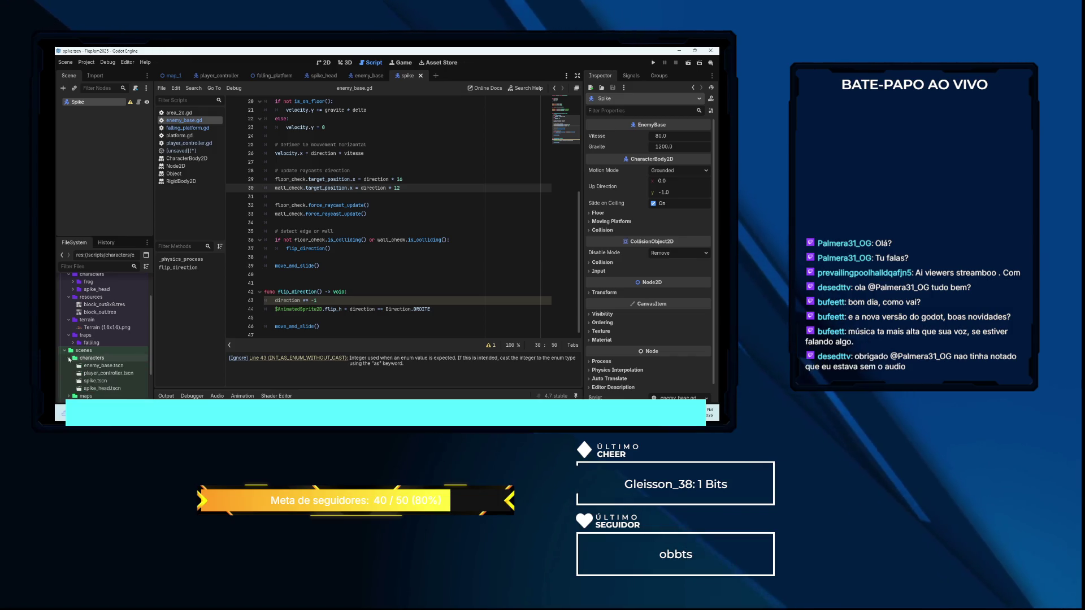
pyautogui.rightClick(107, 366)
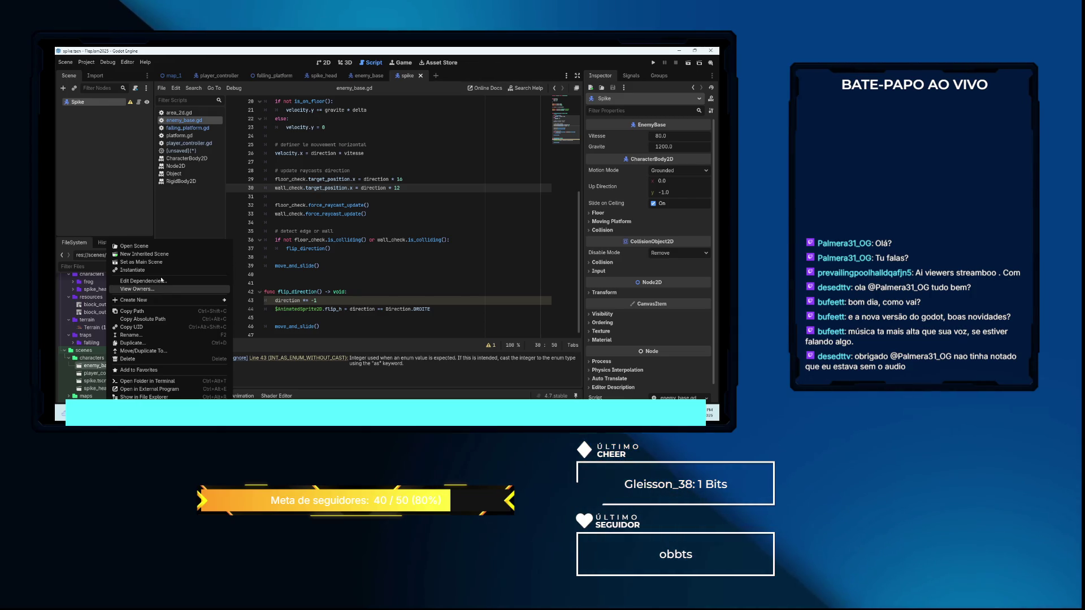
# Create a scene inherited from enemy_base.tscn and give its CollisionShape2D a new RectangleShape2D
pyautogui.click(135, 254)
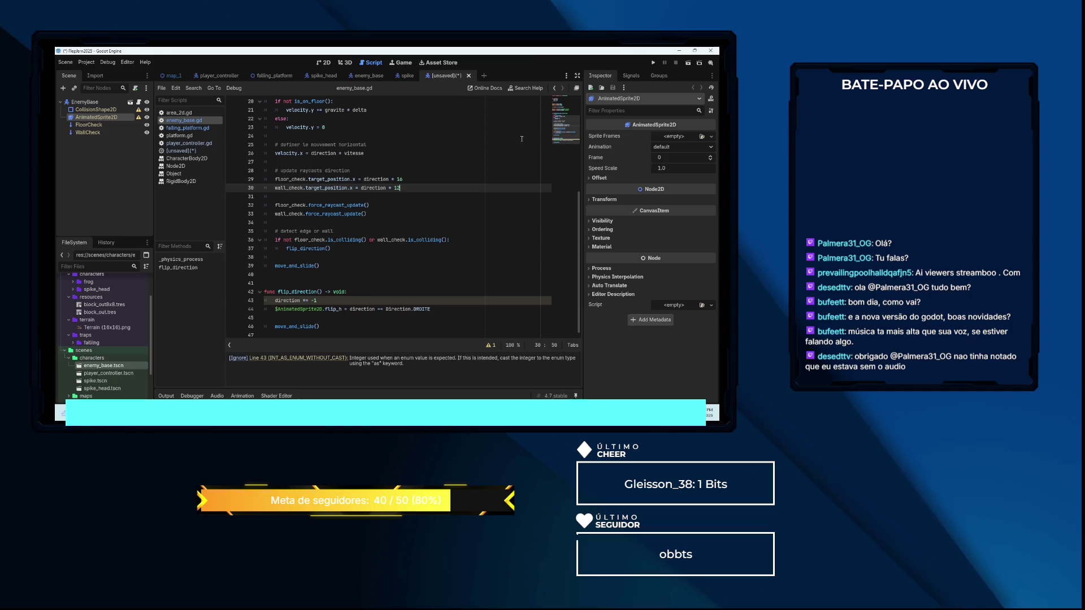
pyautogui.click(115, 109)
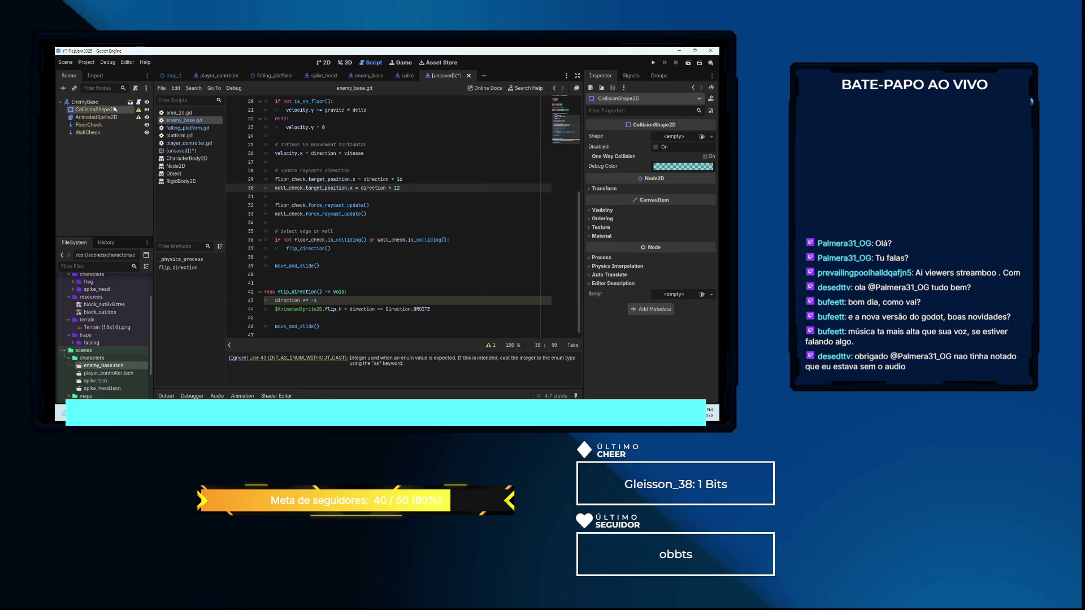
pyautogui.click(682, 137)
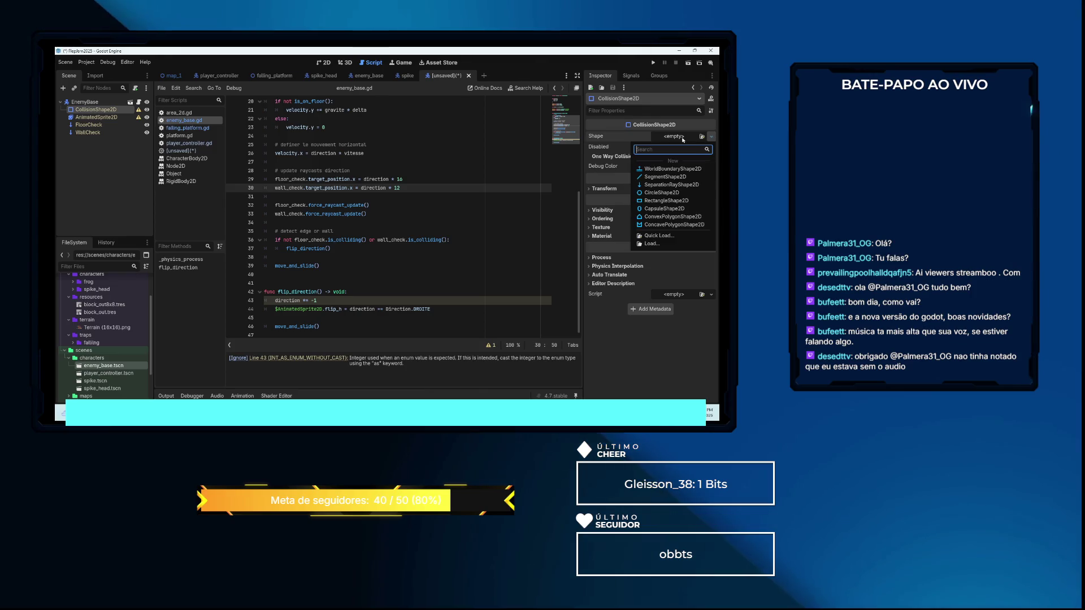
pyautogui.click(667, 201)
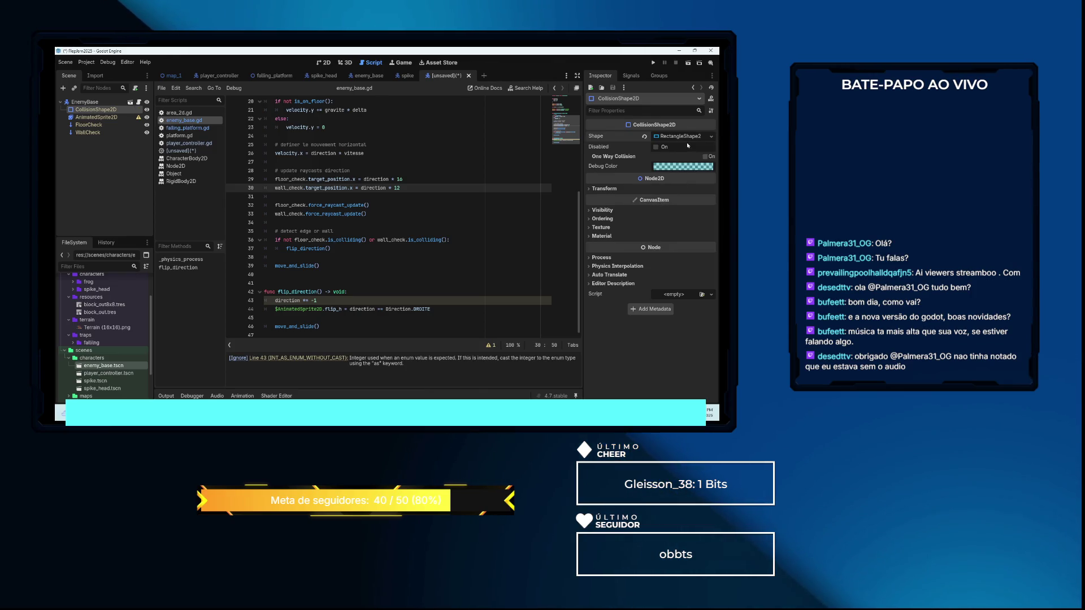
# Assign a new SpriteFrames resource to the AnimatedSprite2D node
pyautogui.click(120, 117)
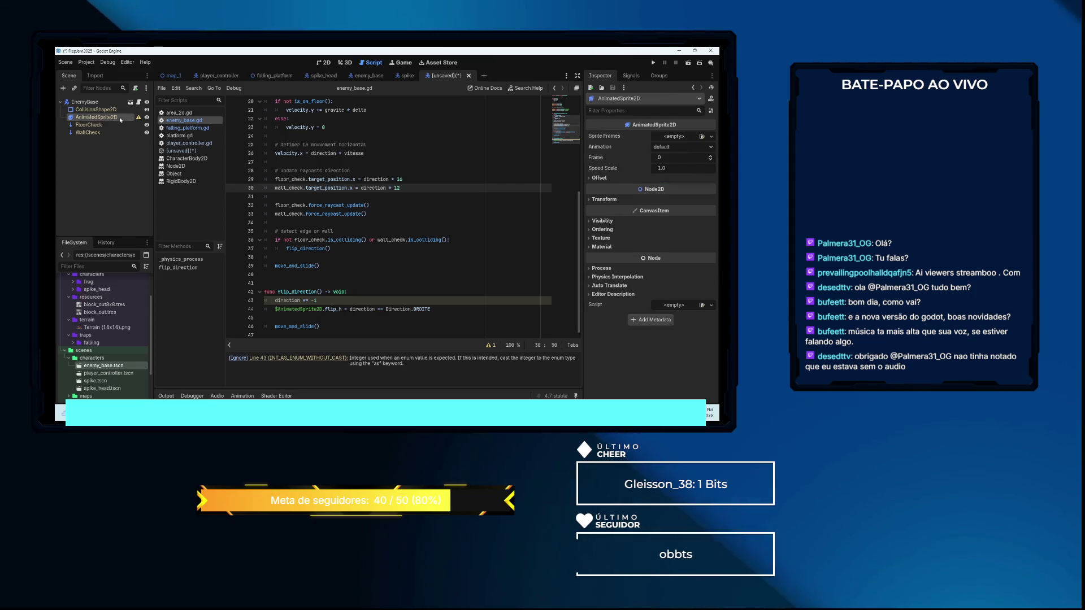
pyautogui.click(678, 137)
pyautogui.click(681, 142)
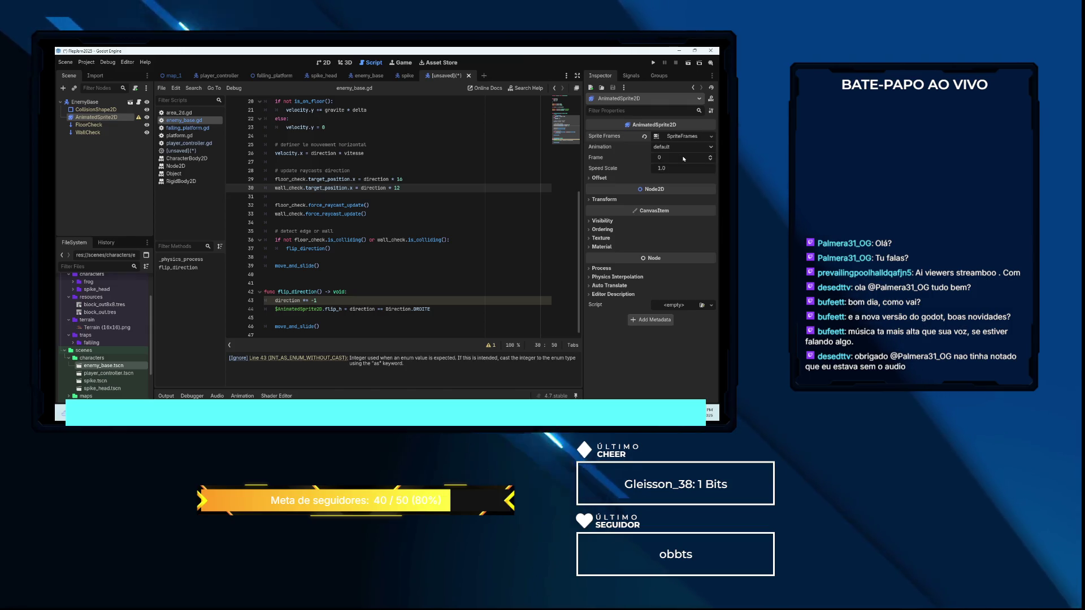
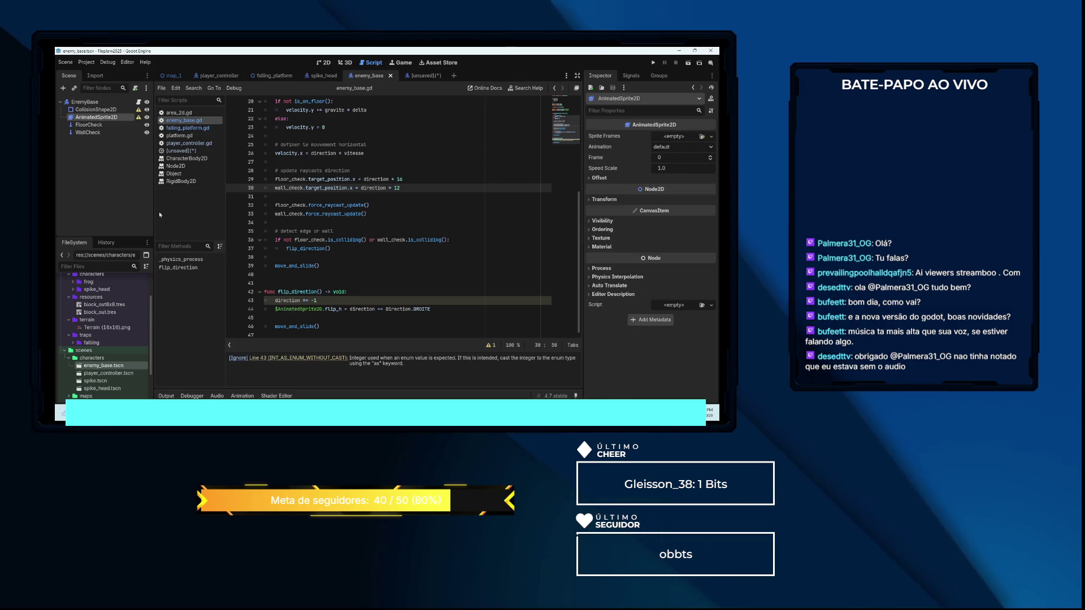
# Delete the old spike.tscn file and switch to the unsaved scene inherited from EnemyBase
pyautogui.click(105, 381)
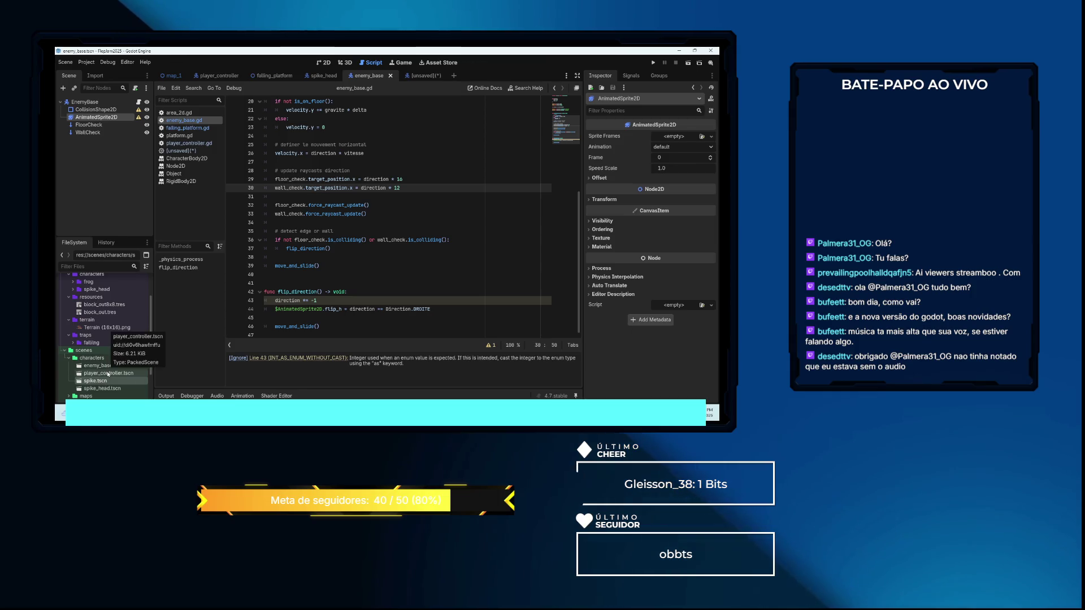
pyautogui.press('Delete')
pyautogui.click(333, 267)
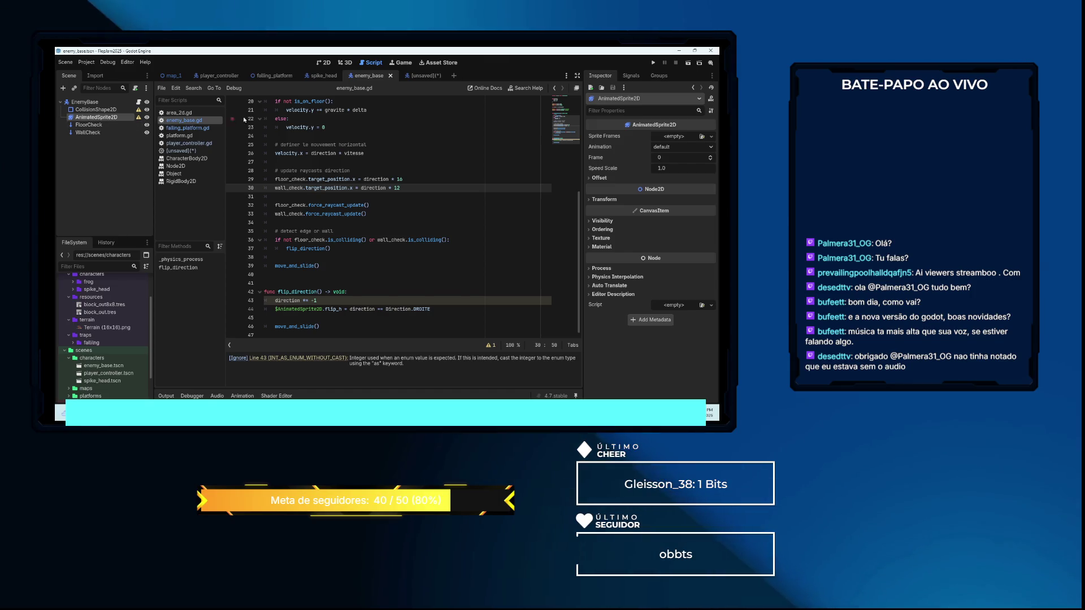
pyautogui.hotkey('ctrl', 'Tab')
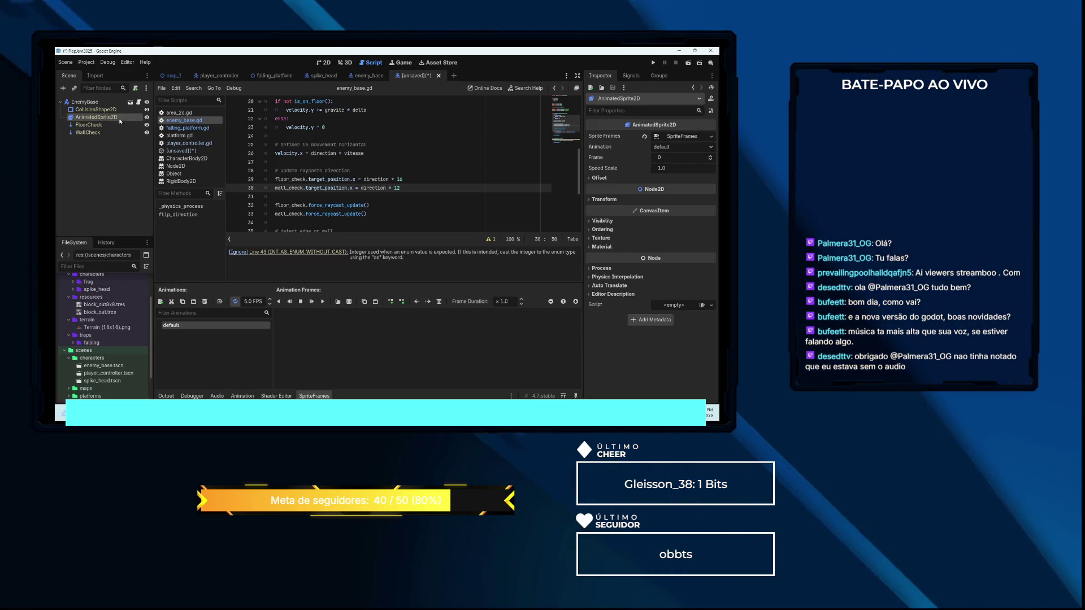
# Rename the root node to Spike and select AnimatedSprite2D in the 2D view to edit its frames
pyautogui.click(86, 101)
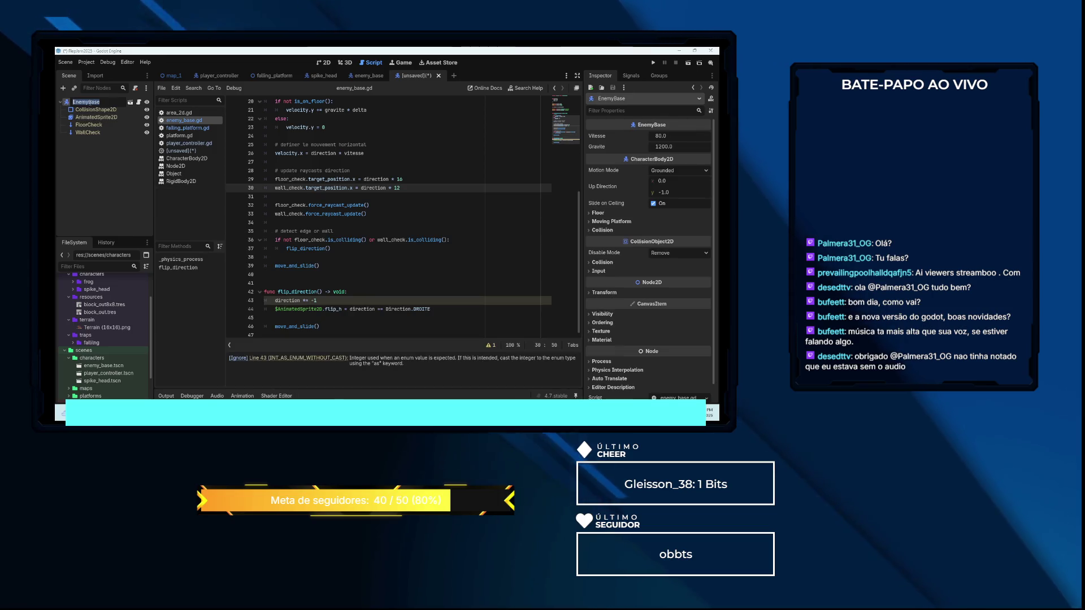
pyautogui.write('S')
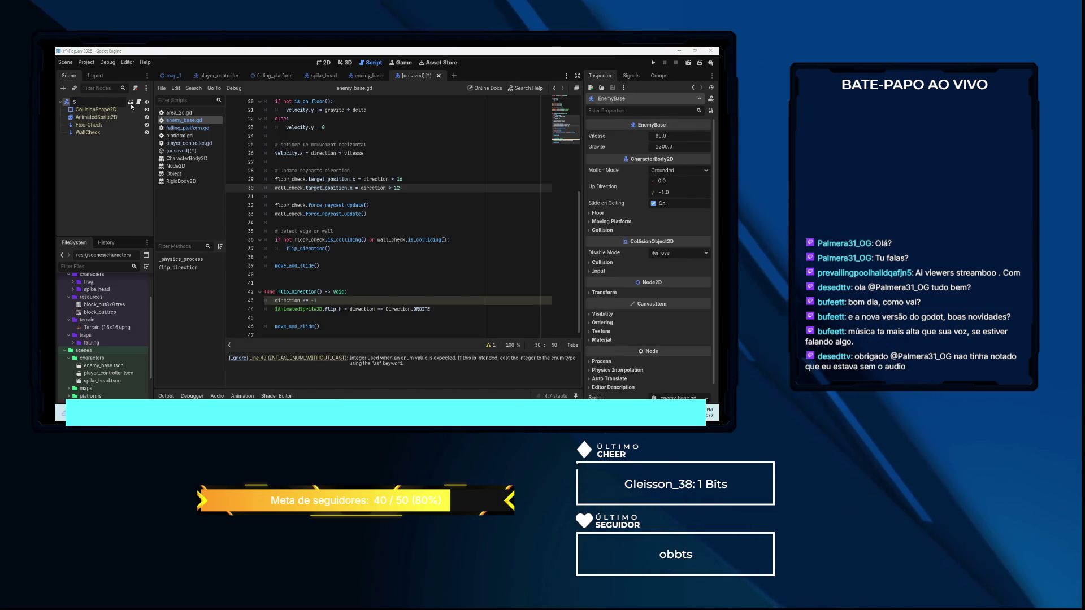
pyautogui.write('pike')
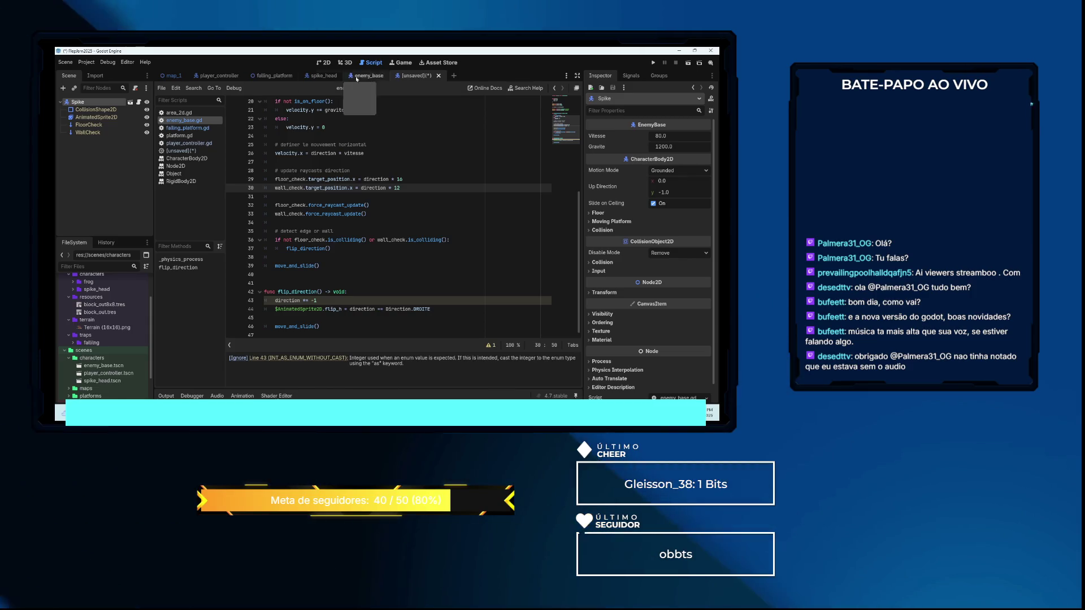
pyautogui.click(328, 64)
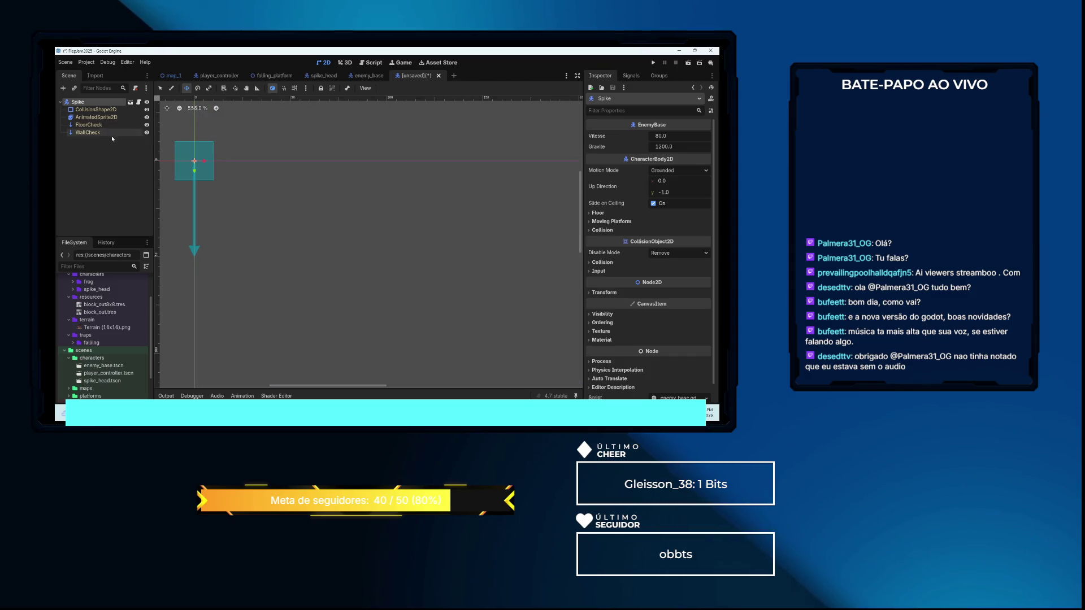
pyautogui.click(106, 120)
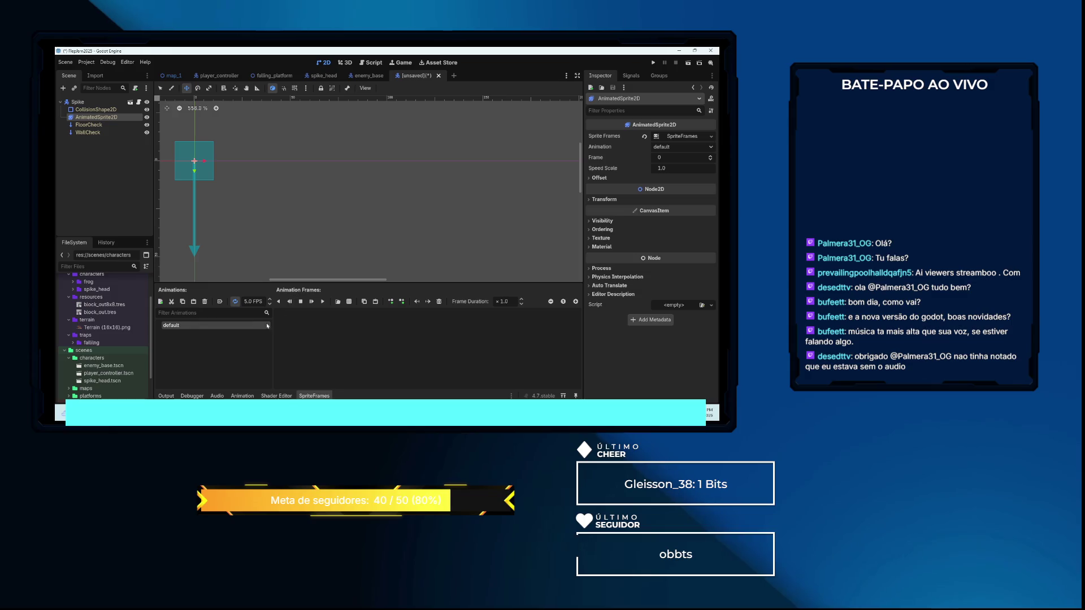
# Add all four frames from the Blink (54x52).png sprite sheet to the default animation
pyautogui.click(349, 302)
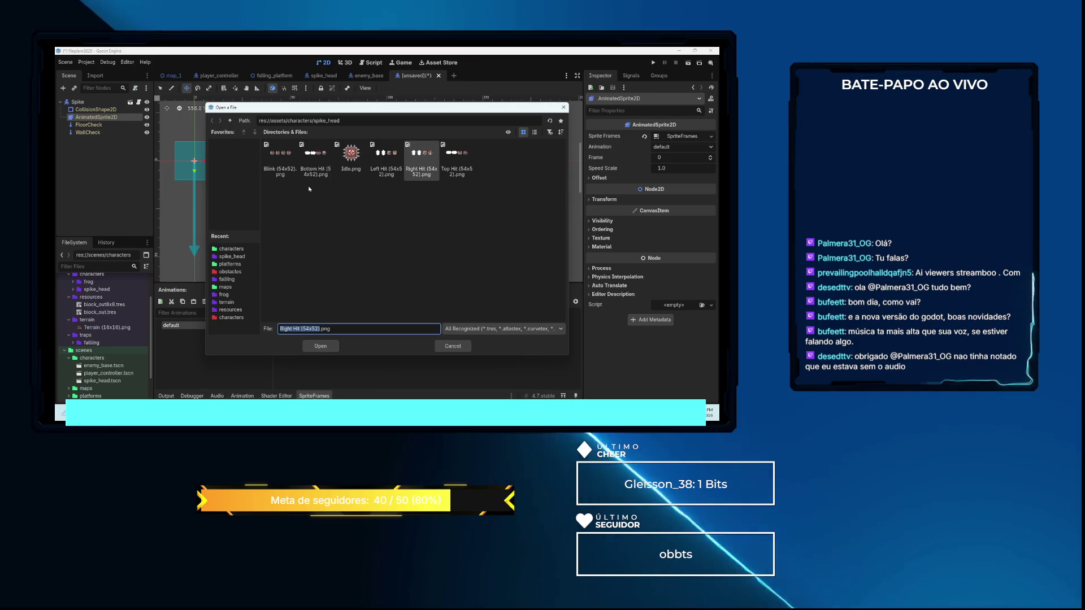
pyautogui.click(282, 163)
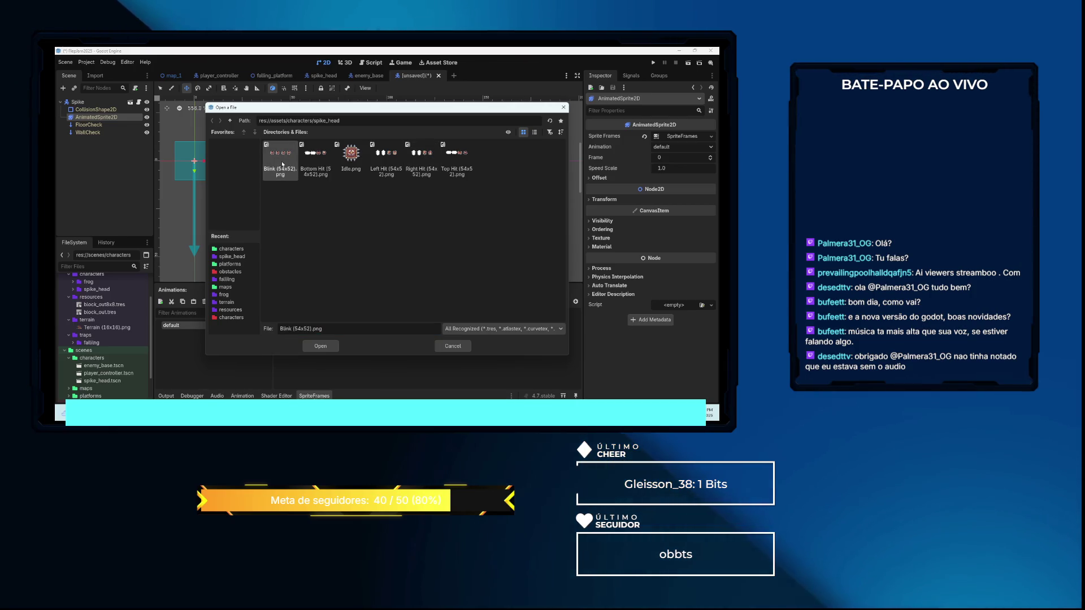
pyautogui.click(333, 345)
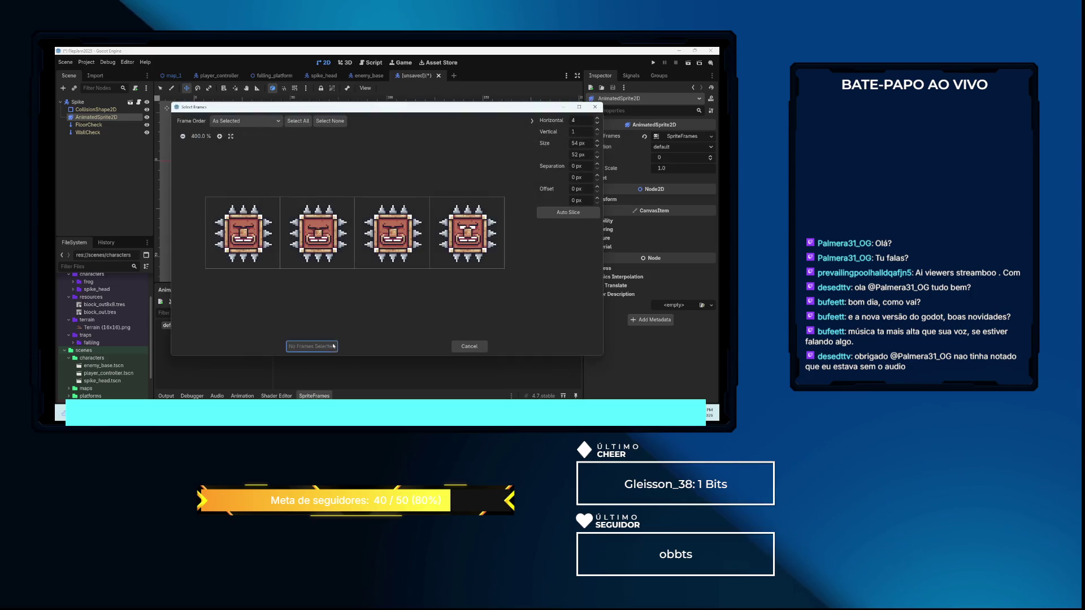
pyautogui.moveTo(264, 244); pyautogui.dragTo(475, 240)
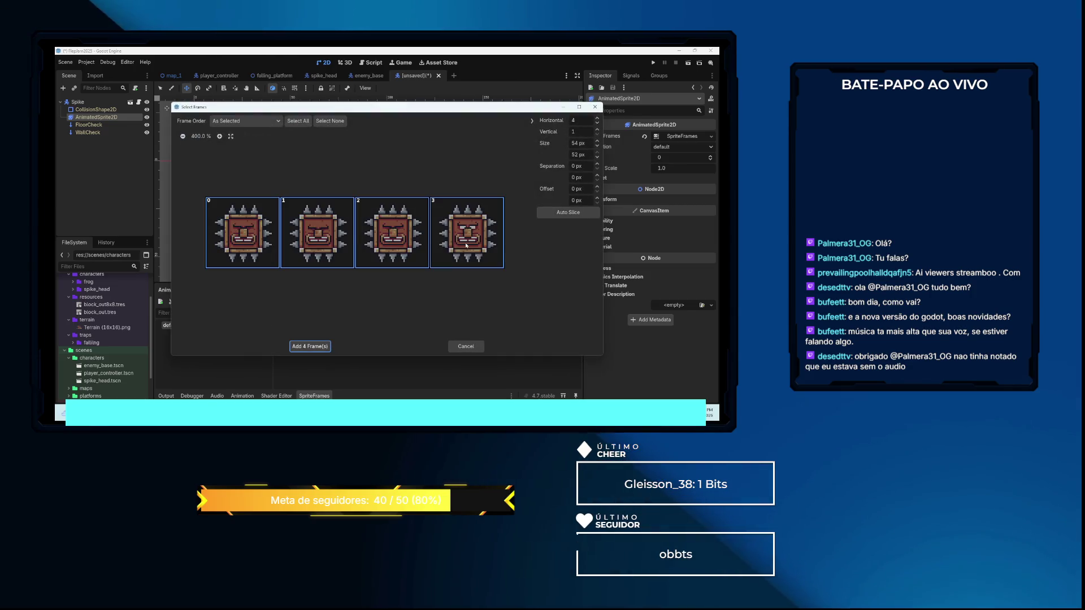
pyautogui.click(310, 346)
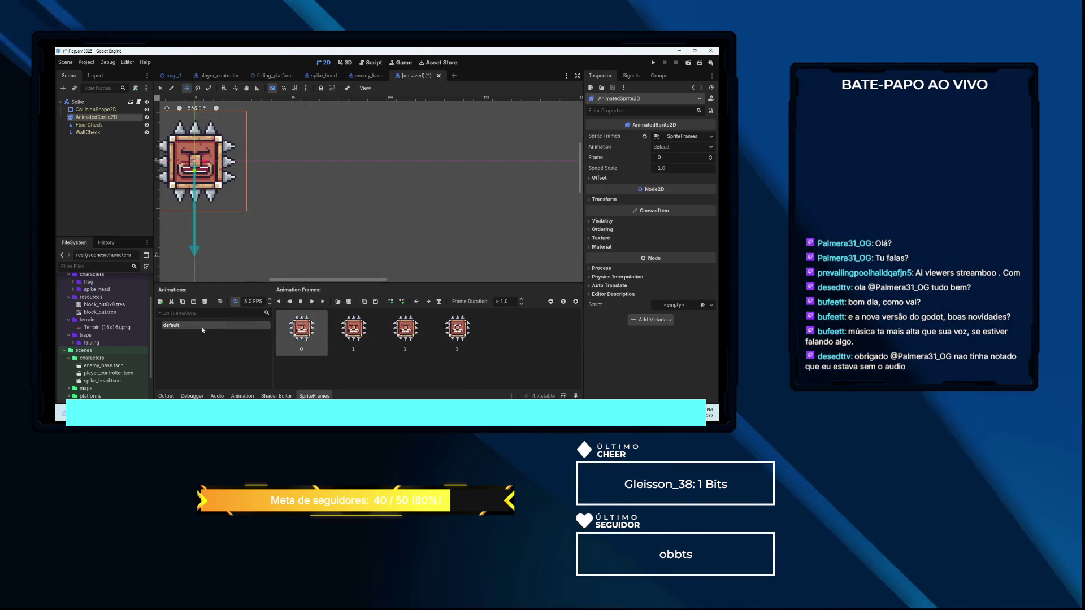
# Raise the AnimatedSprite2D to position y -22 so the spike sits above the floor line
pyautogui.scroll(-2, 254, 237)
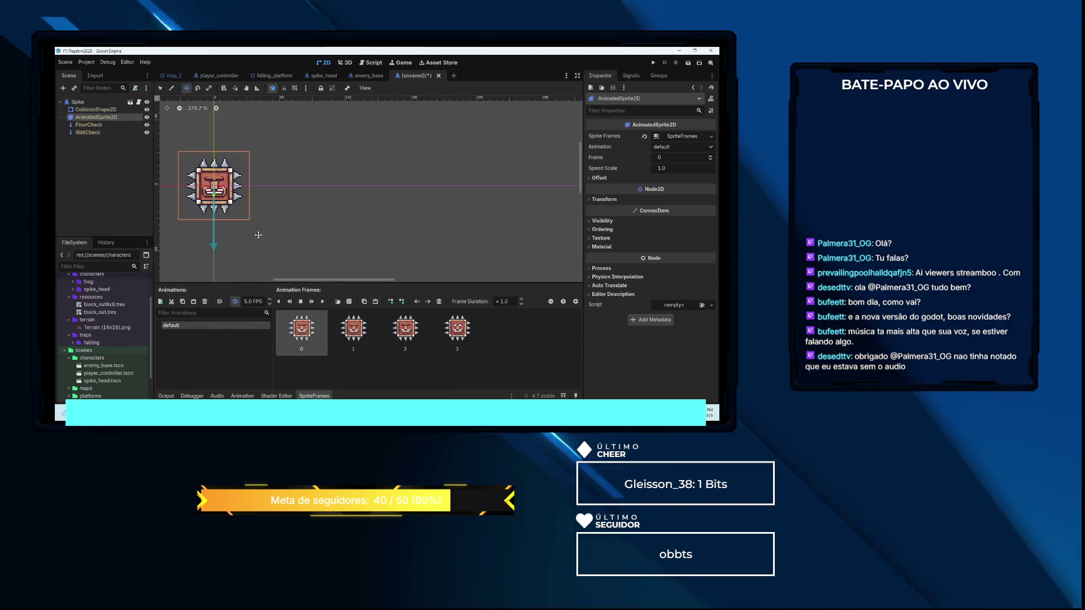
pyautogui.moveTo(269, 224); pyautogui.dragTo(352, 225)
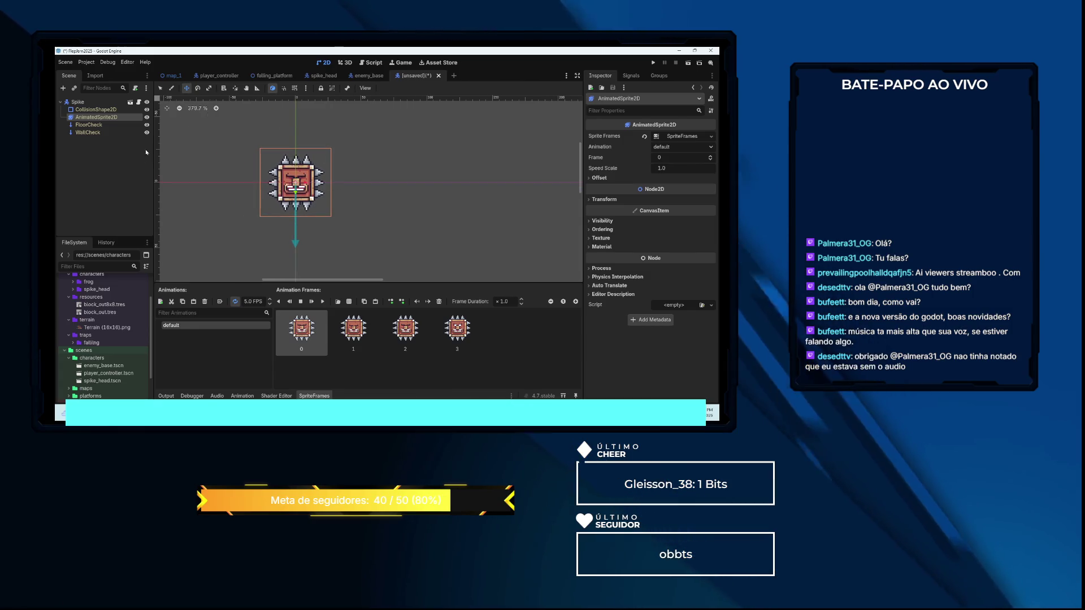
pyautogui.click(104, 110)
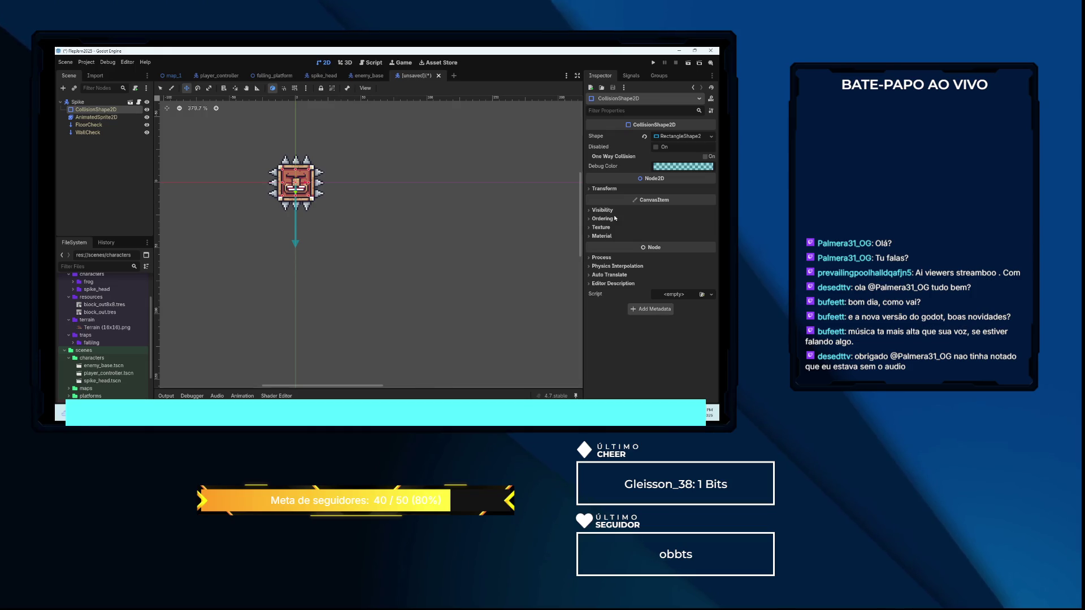
pyautogui.click(603, 189)
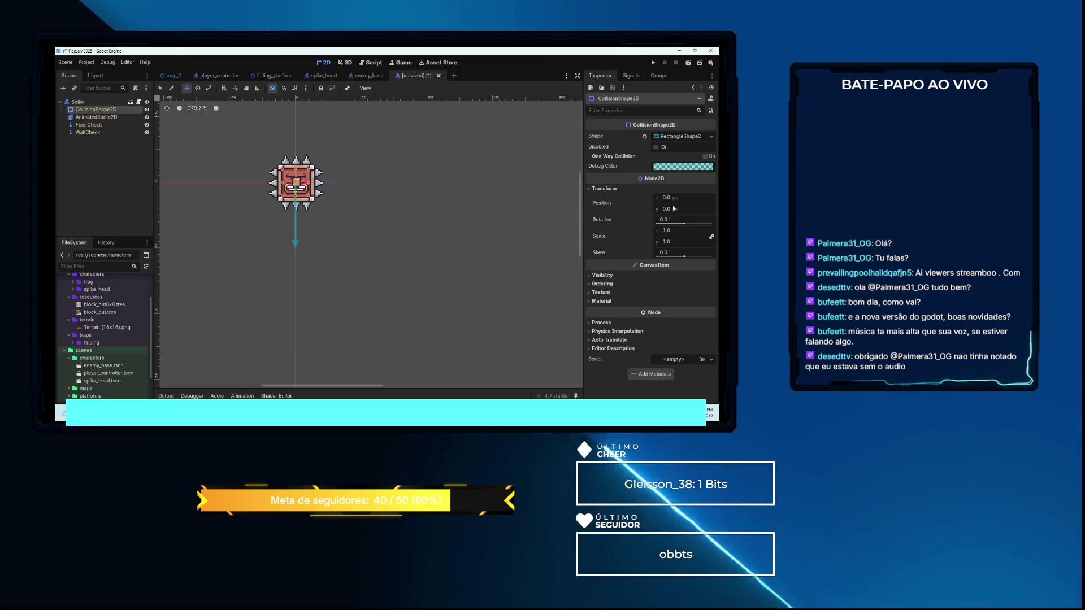
pyautogui.click(104, 119)
pyautogui.click(590, 199)
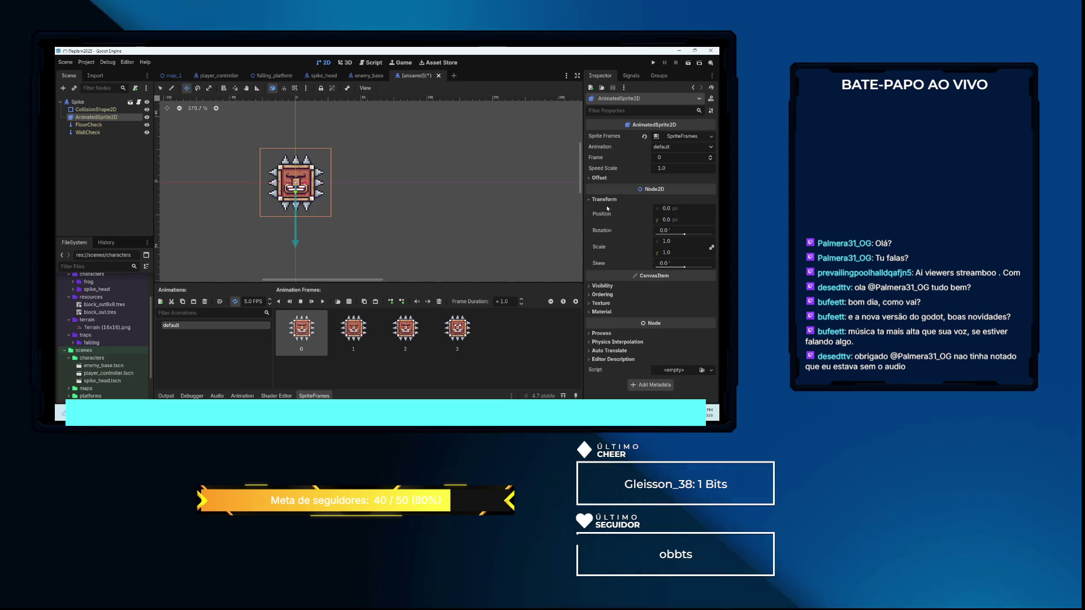
pyautogui.click(590, 178)
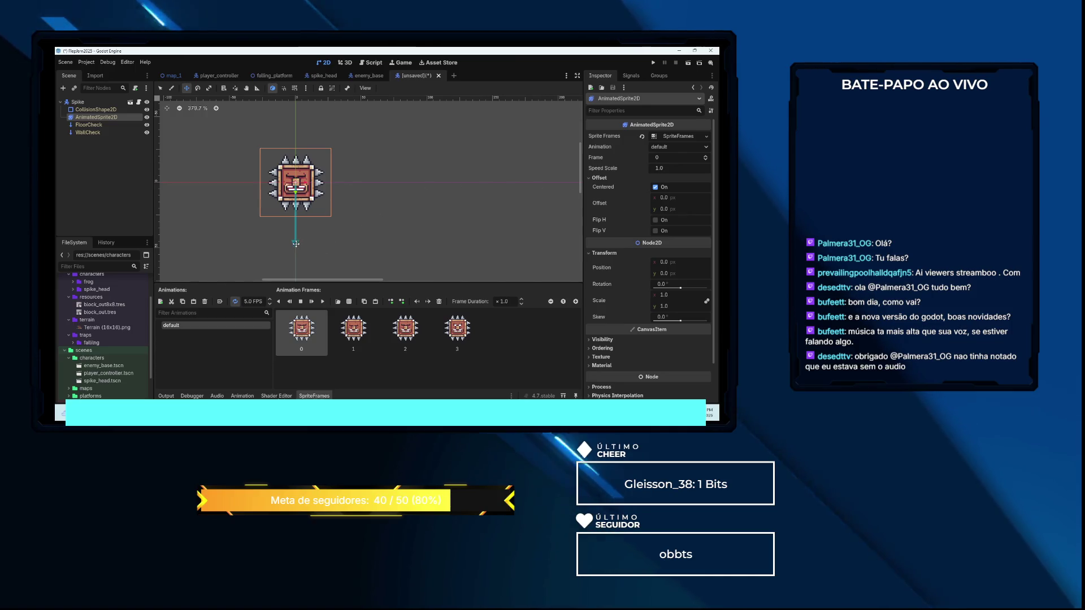
pyautogui.moveTo(299, 243); pyautogui.dragTo(295, 215)
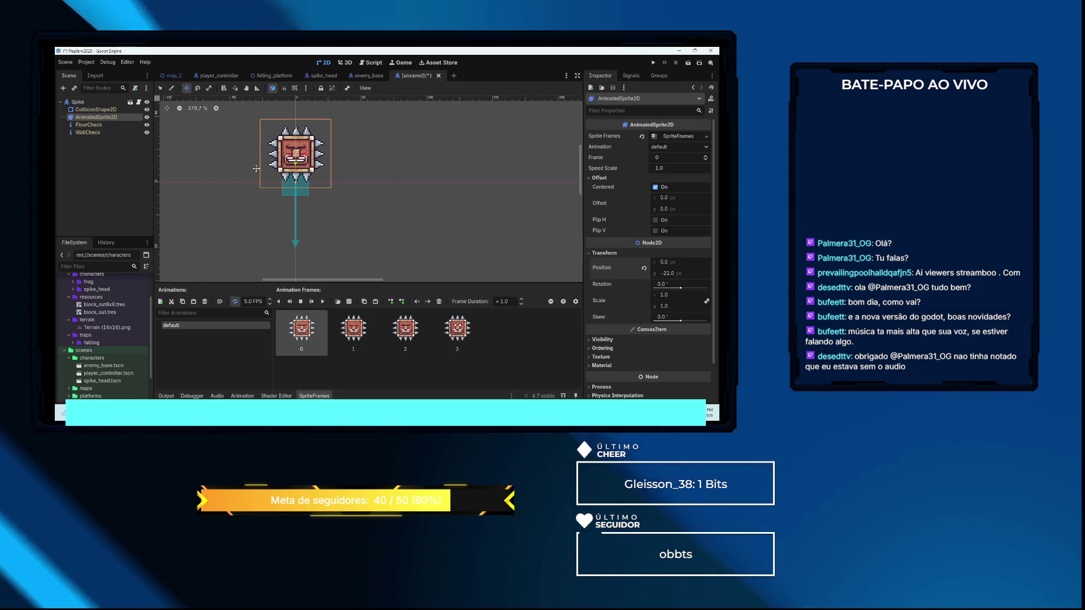
pyautogui.click(94, 125)
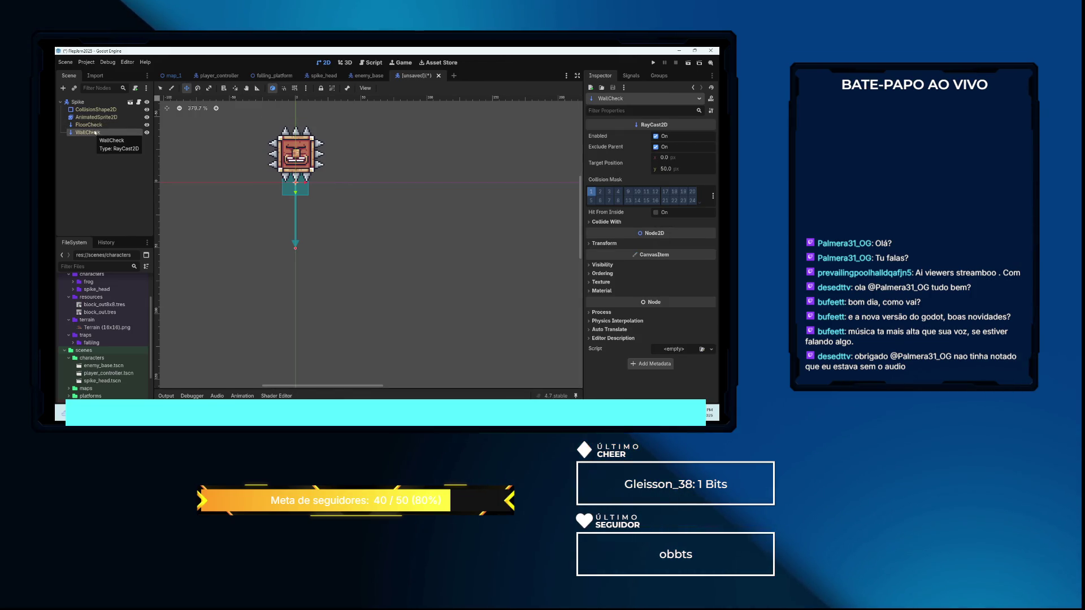
# Raise the CollisionShape2D to y -11 under the spike and save the scene as spike.tscn
pyautogui.click(96, 117)
pyautogui.click(96, 109)
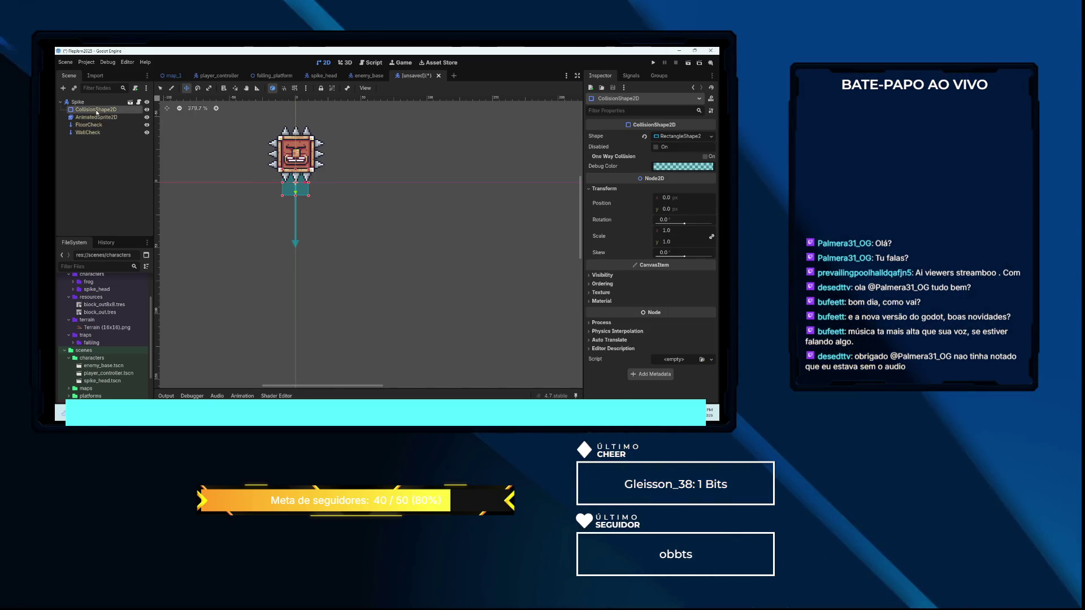
pyautogui.scroll(6, 295, 182)
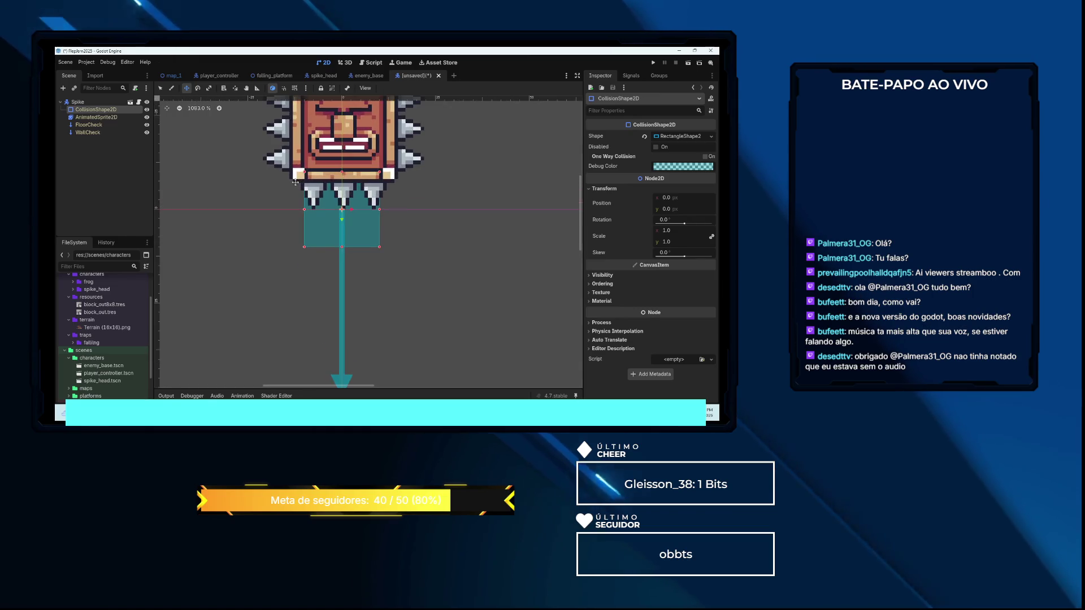
pyautogui.scroll(-1, 295, 182)
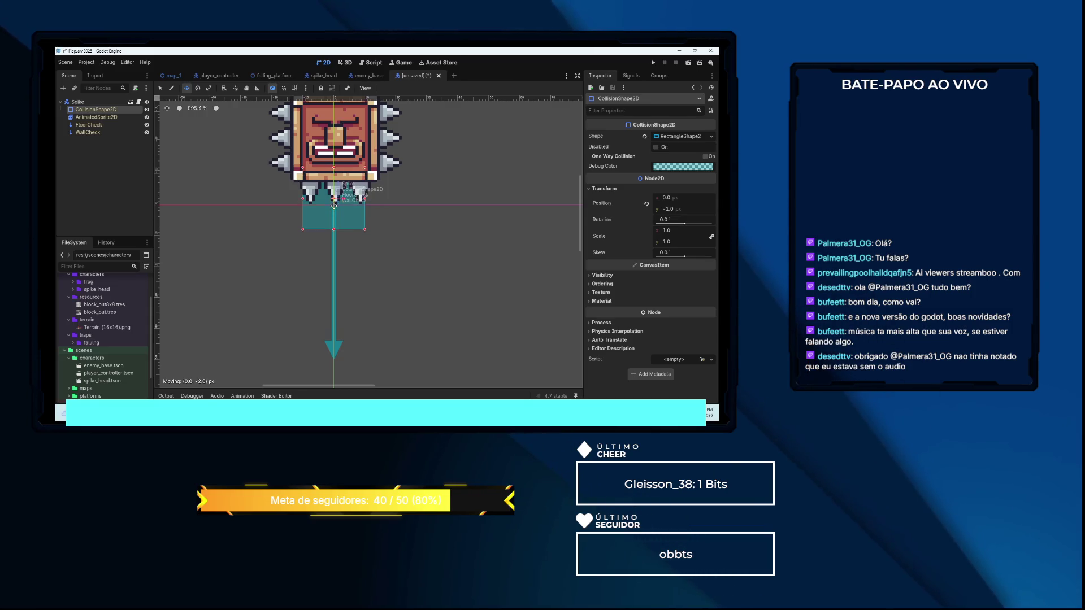
pyautogui.moveTo(334, 197); pyautogui.dragTo(333, 180)
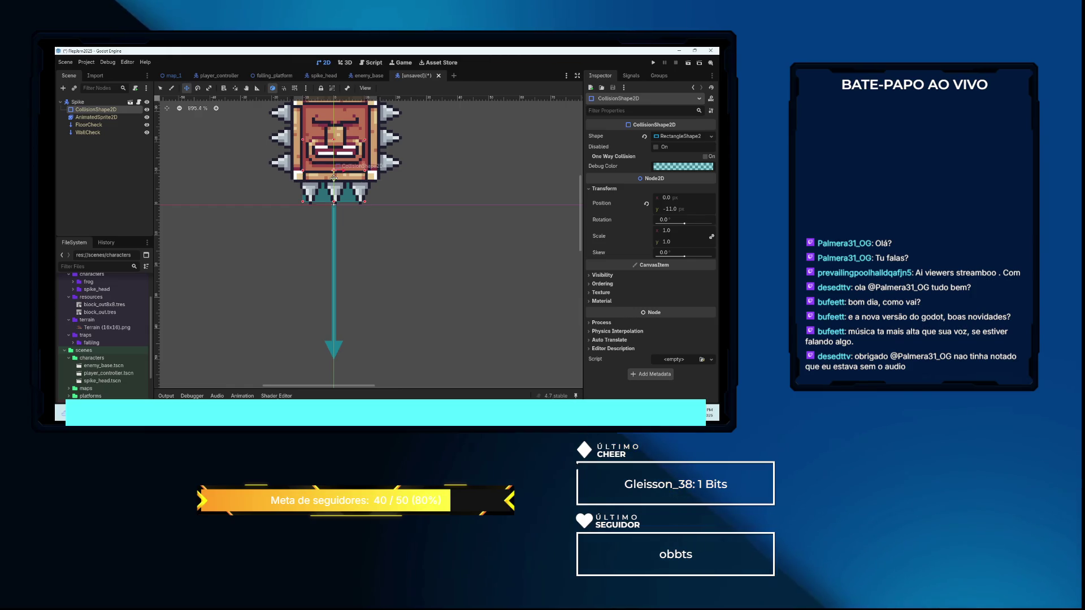
pyautogui.scroll(-3, 333, 177)
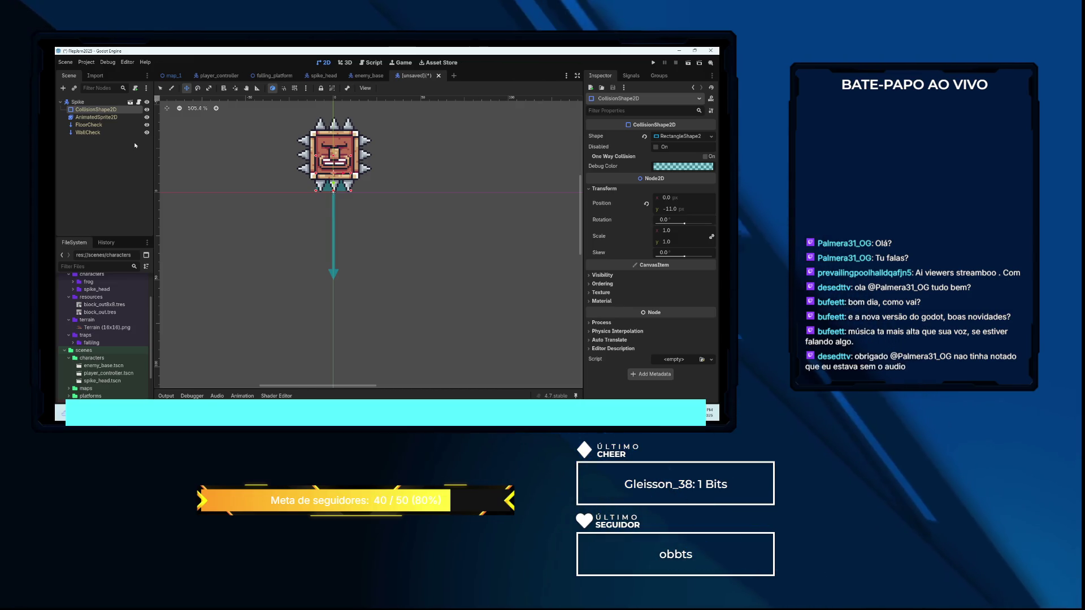
pyautogui.hotkey('ctrl', 's')
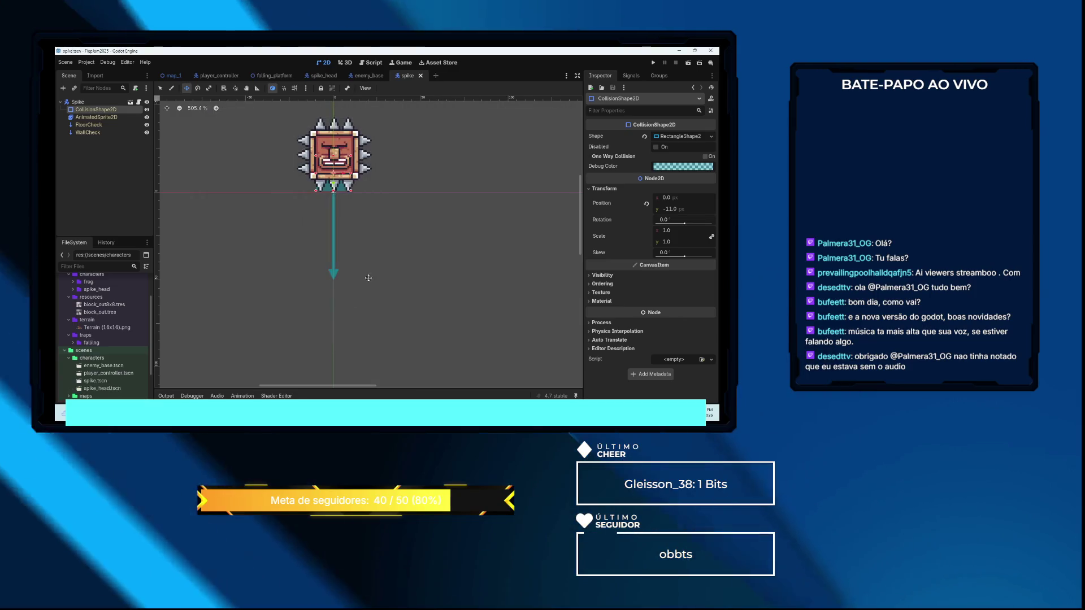
# Instance spike.tscn into the map_1 level on the floor between the two pillars
pyautogui.click(175, 77)
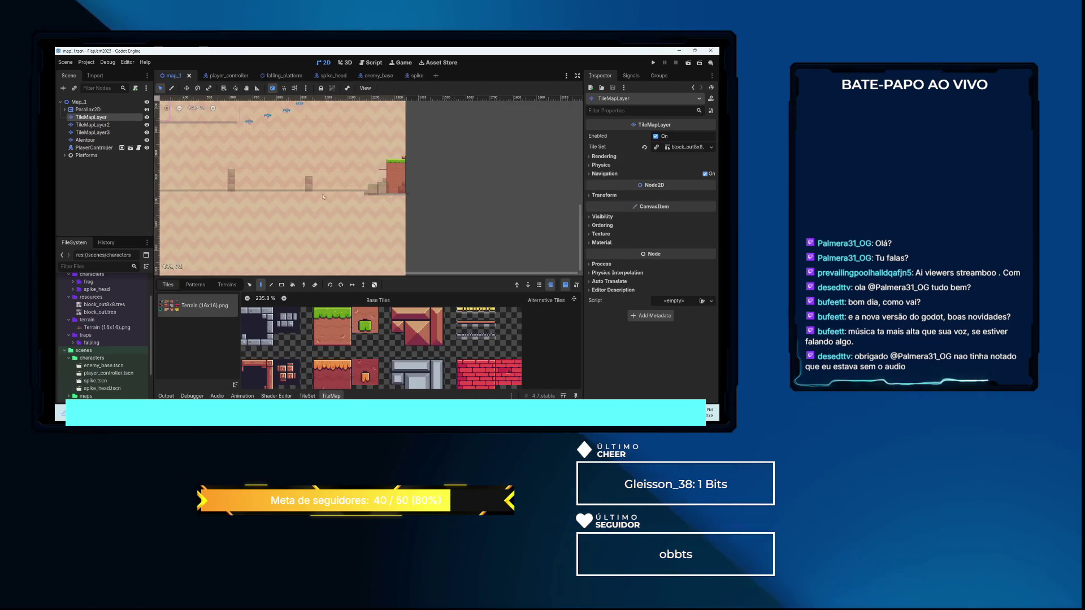
pyautogui.scroll(4, 356, 192)
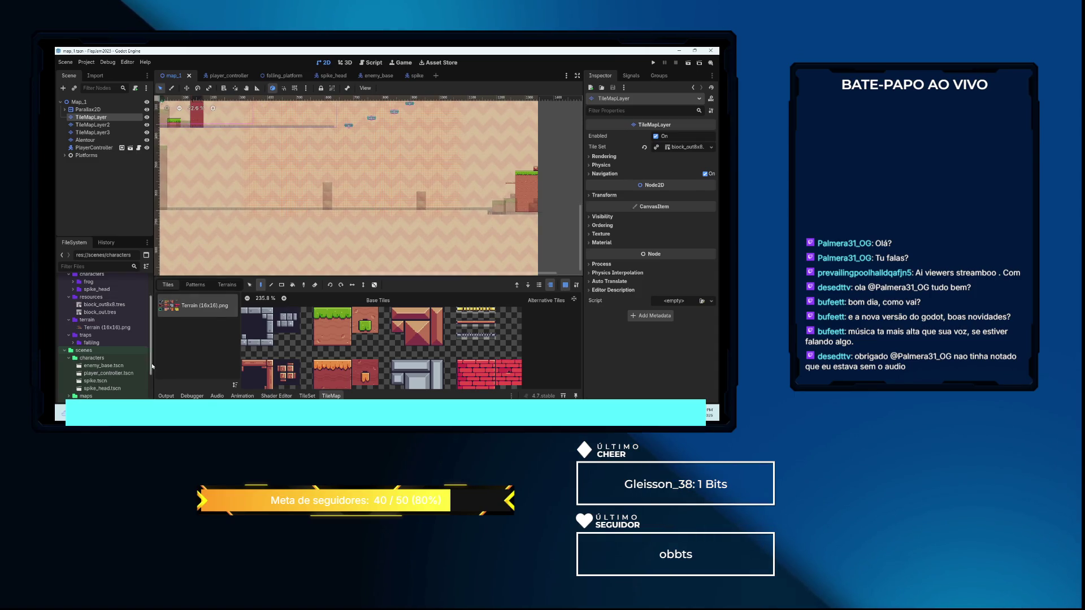
pyautogui.moveTo(95, 381)
pyautogui.mouseDown()
pyautogui.moveTo(187, 351)
pyautogui.moveTo(360, 189)
pyautogui.moveTo(367, 200)
pyautogui.mouseUp()
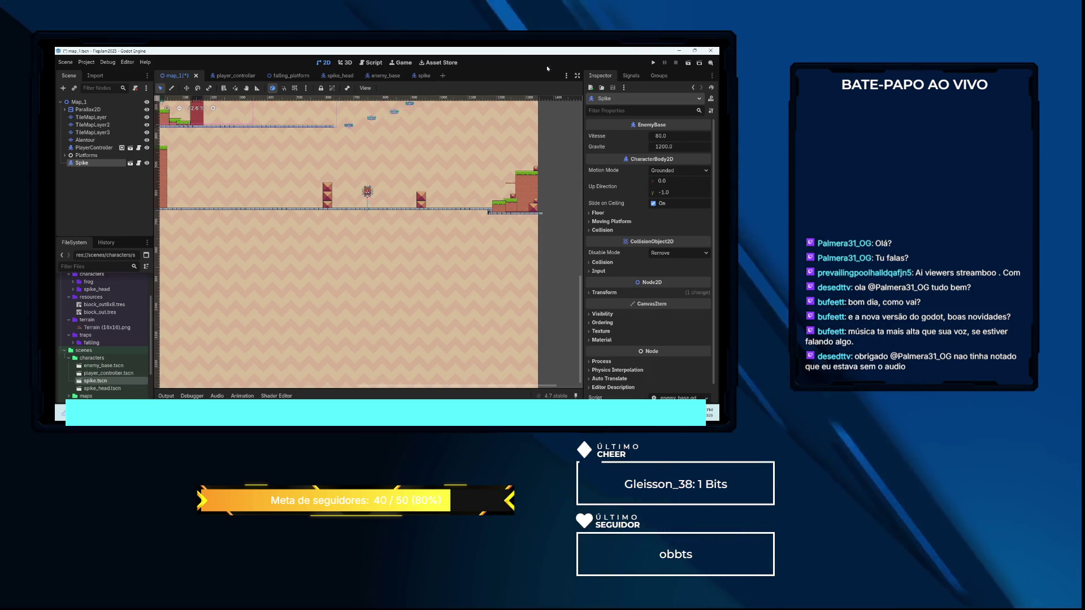
# Save and run the game, steer the frog back and forth around the spiked block, then stop it
pyautogui.press('F5')
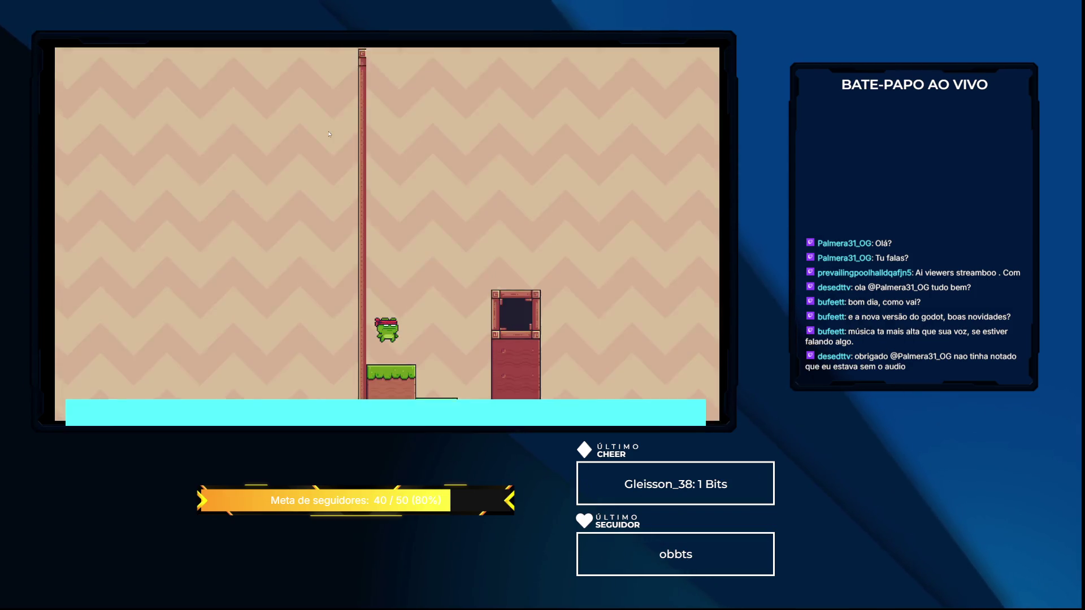
pyautogui.press('Right')
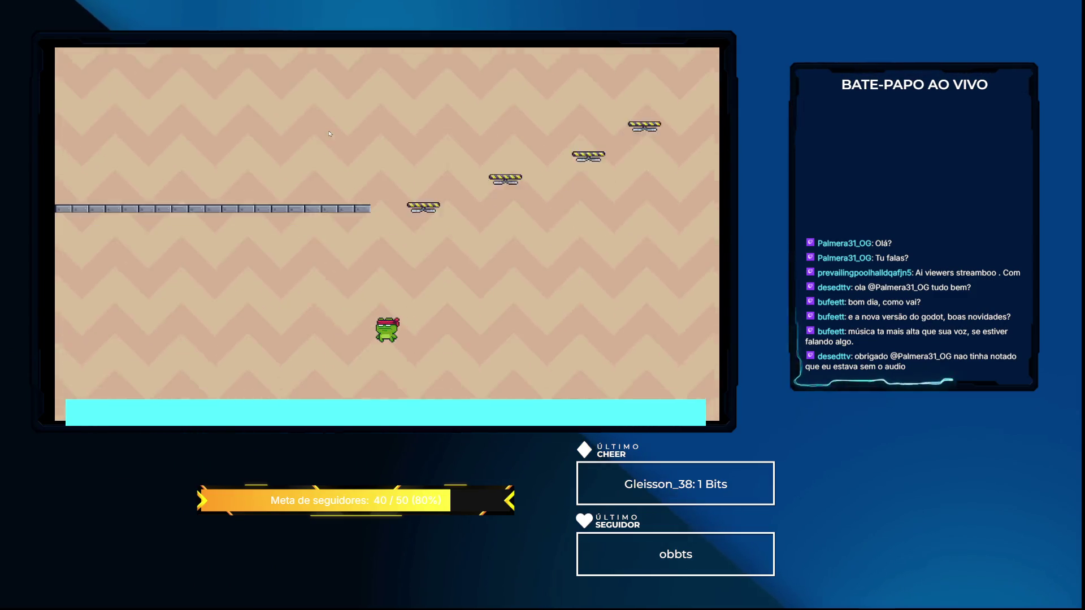
pyautogui.press('Right')
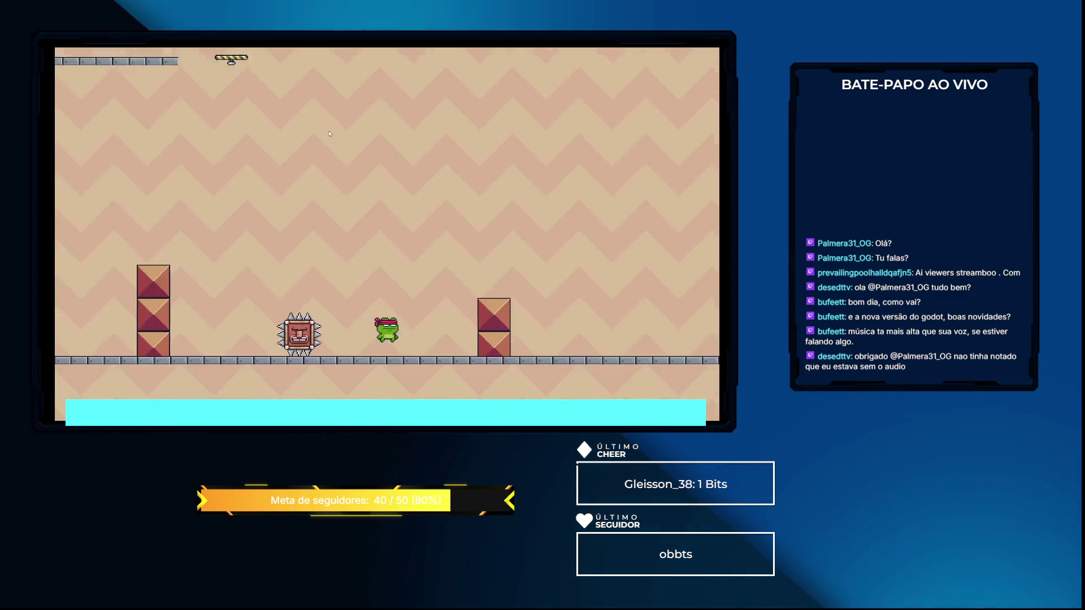
pyautogui.press('Right')
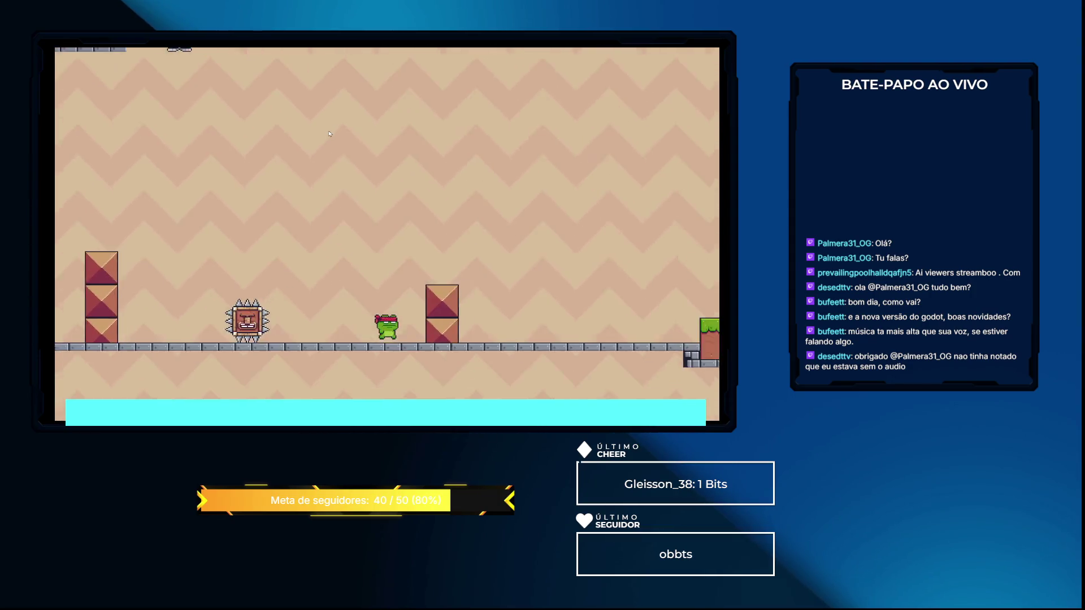
pyautogui.press('Left')
pyautogui.press('Right')
pyautogui.press('space')
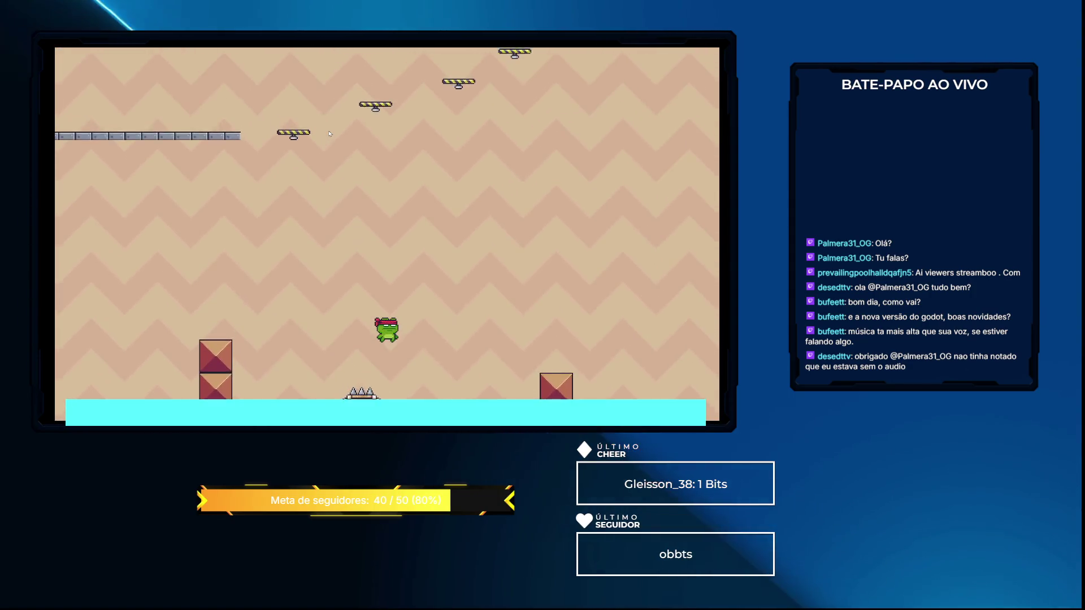
pyautogui.press('Left')
pyautogui.press('Right')
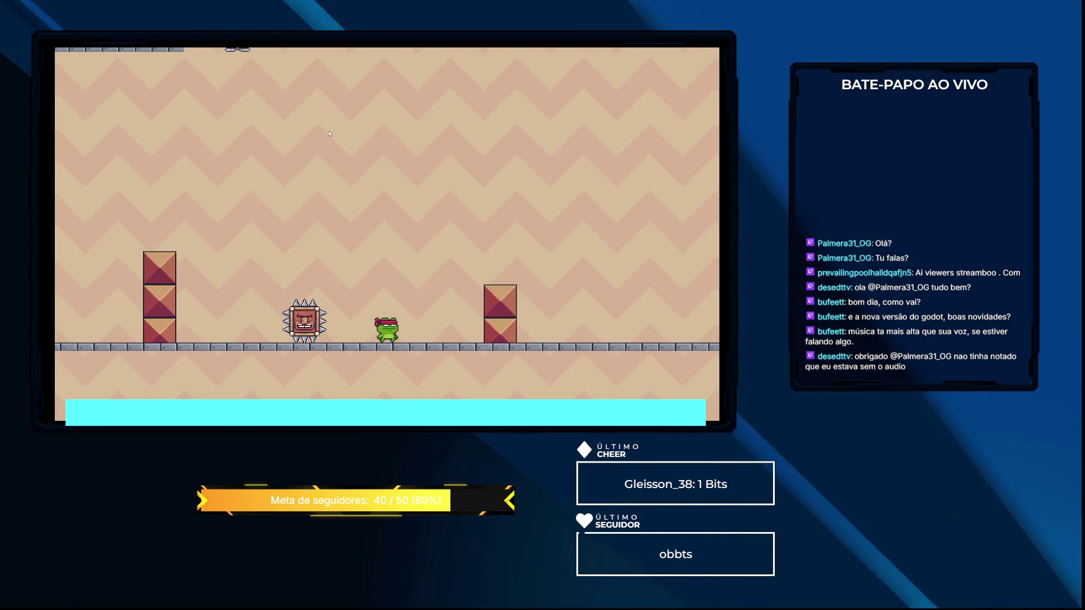
pyautogui.press('Left')
pyautogui.press('Right')
pyautogui.press('Right')
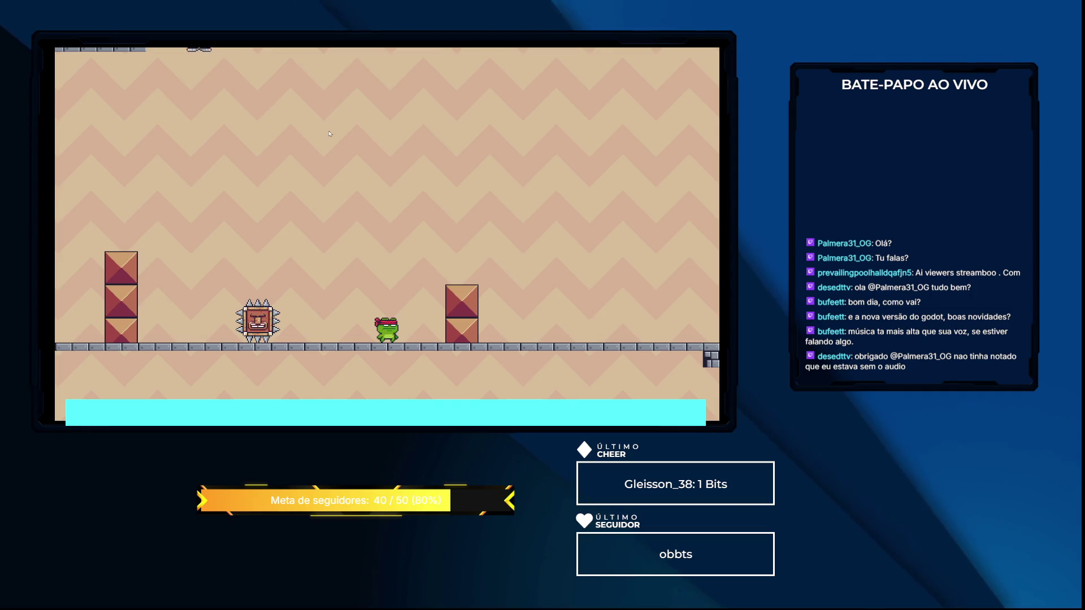
pyautogui.press('F8')
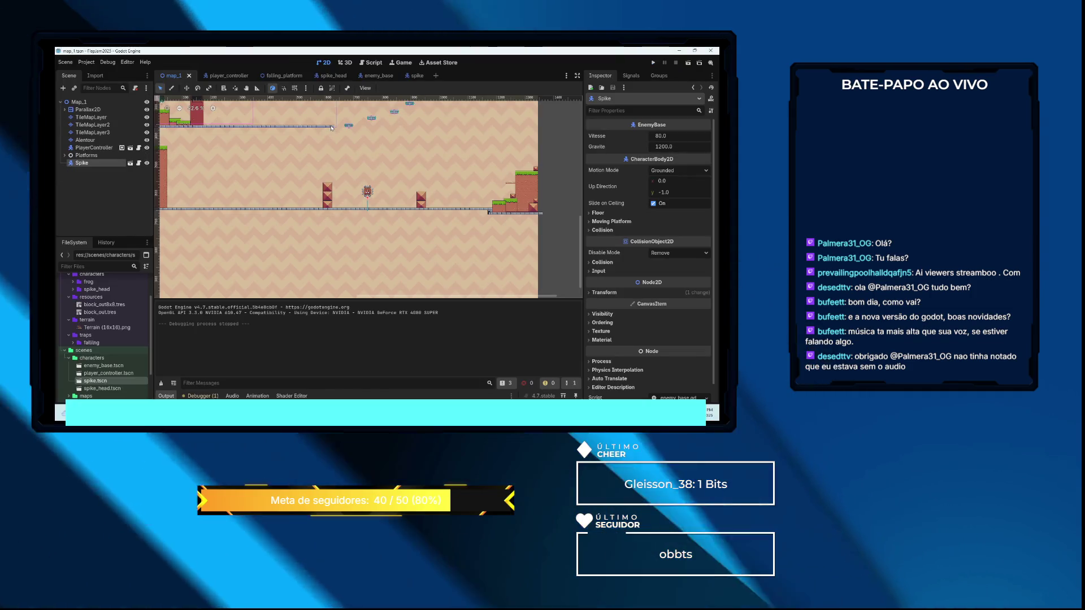
# In the spike scene, move the collision shape up to y -14
pyautogui.scroll(8, 367, 192)
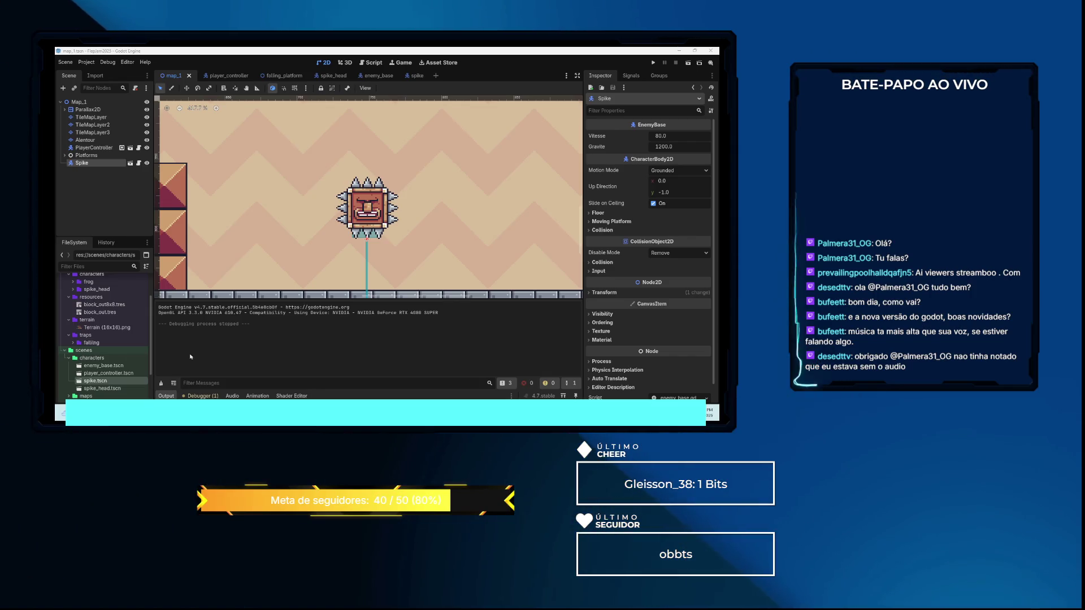
pyautogui.scroll(-3, 339, 215)
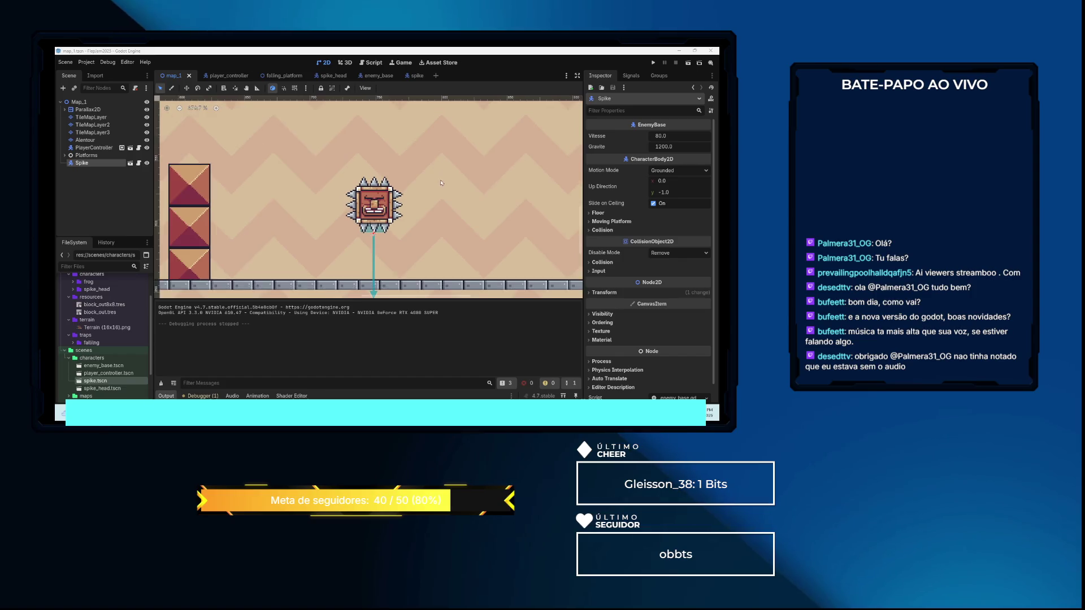
pyautogui.moveTo(439, 213); pyautogui.dragTo(441, 203)
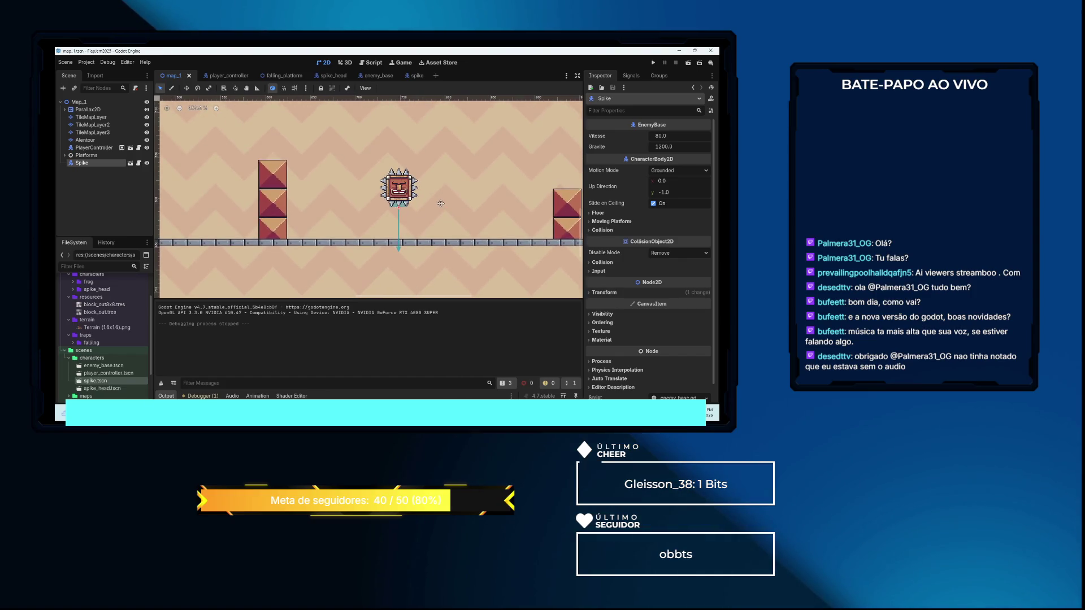
pyautogui.scroll(5, 408, 198)
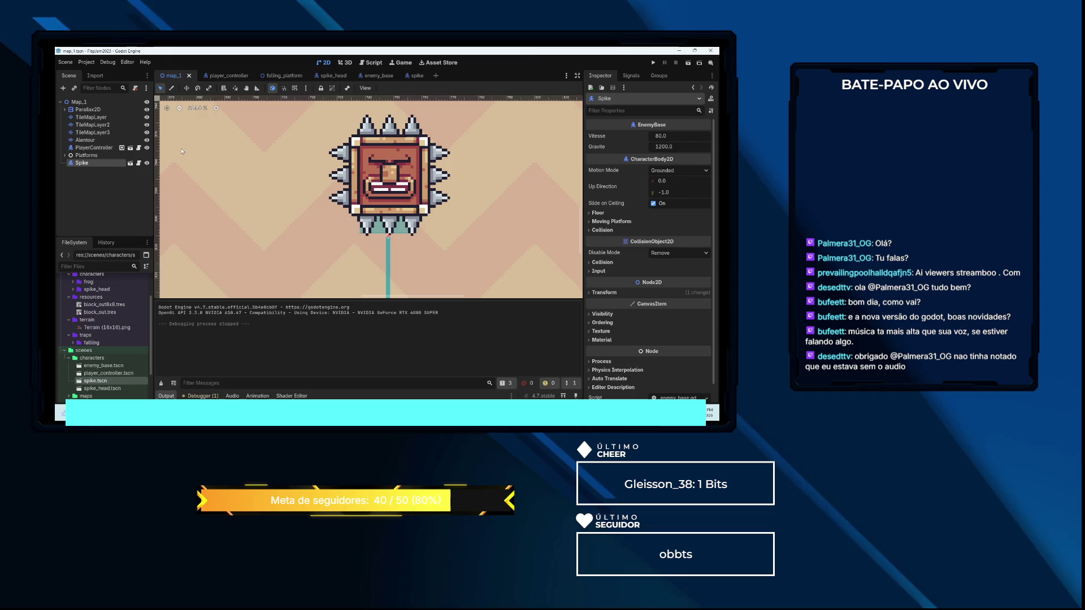
pyautogui.click(418, 81)
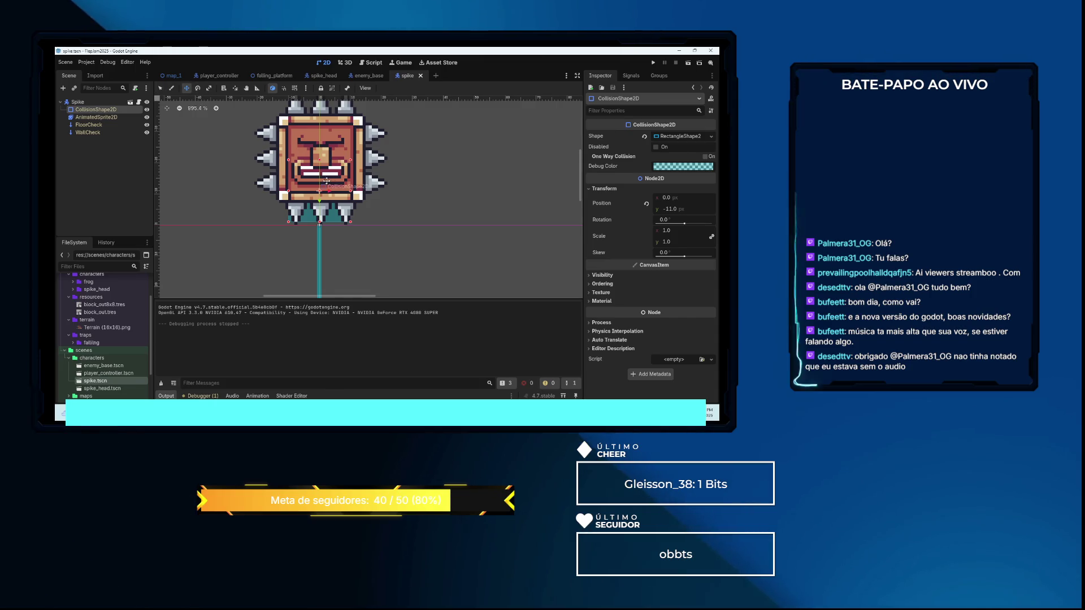
pyautogui.moveTo(327, 181); pyautogui.dragTo(326, 181)
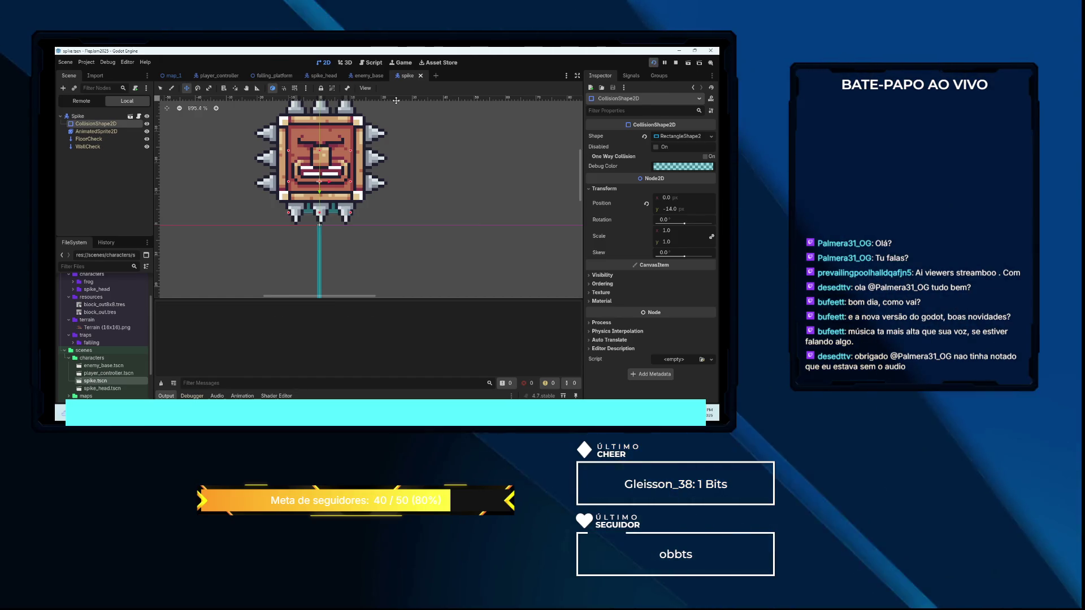
# Run the game again, push the frog into the spiked block and back, then stop it
pyautogui.press('F5')
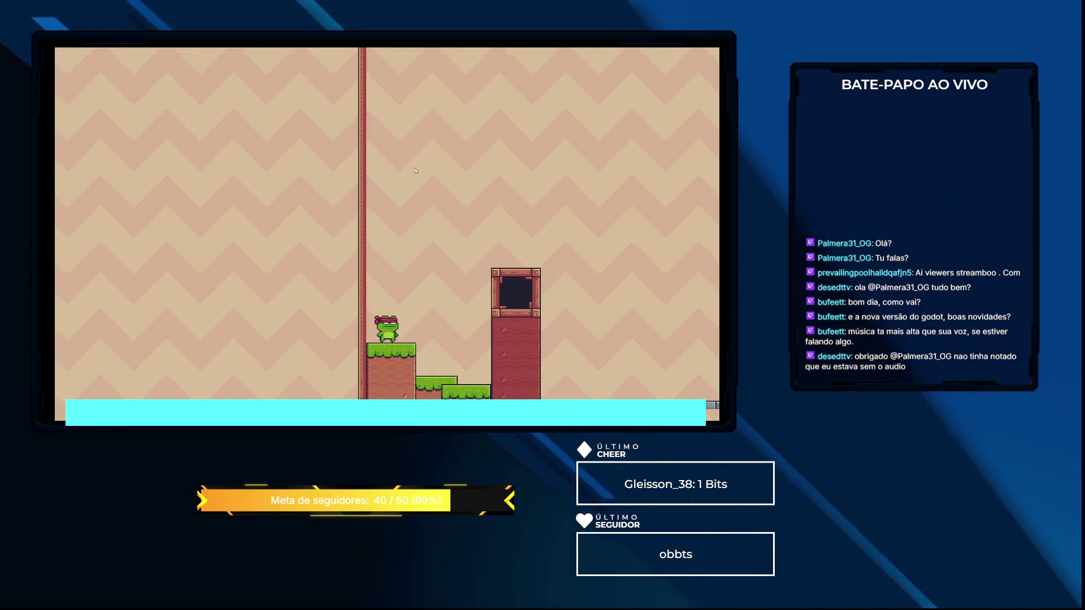
pyautogui.press('Right')
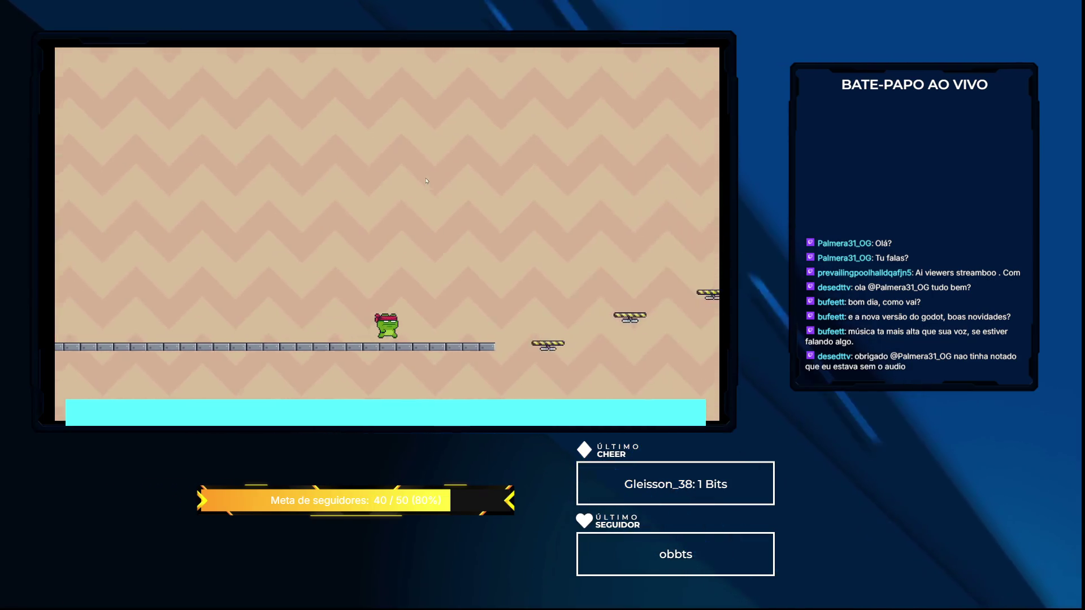
pyautogui.press('Left')
pyautogui.press('Right')
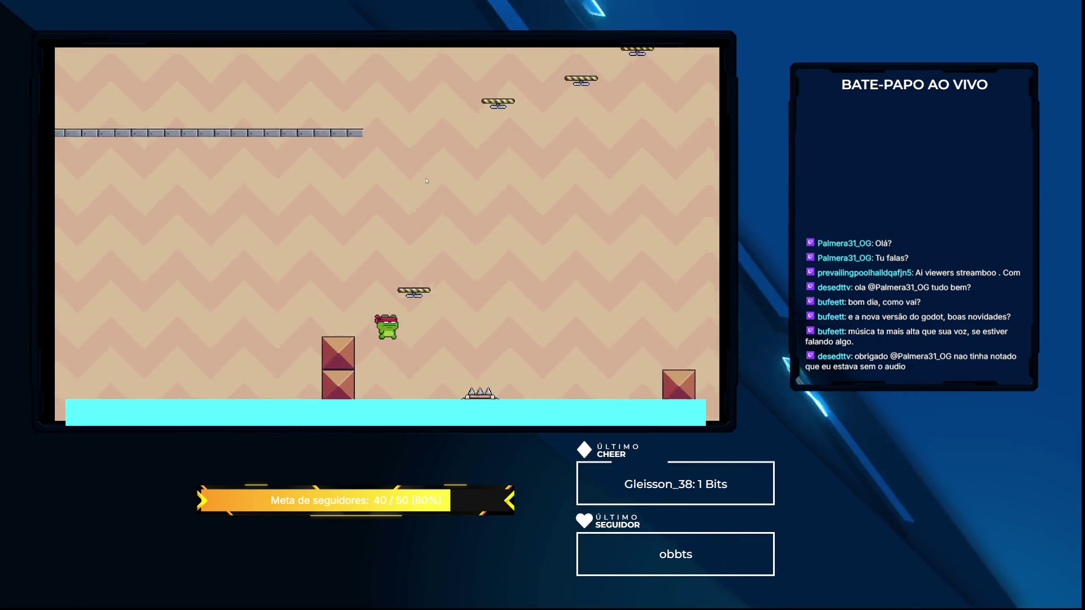
pyautogui.press('Right')
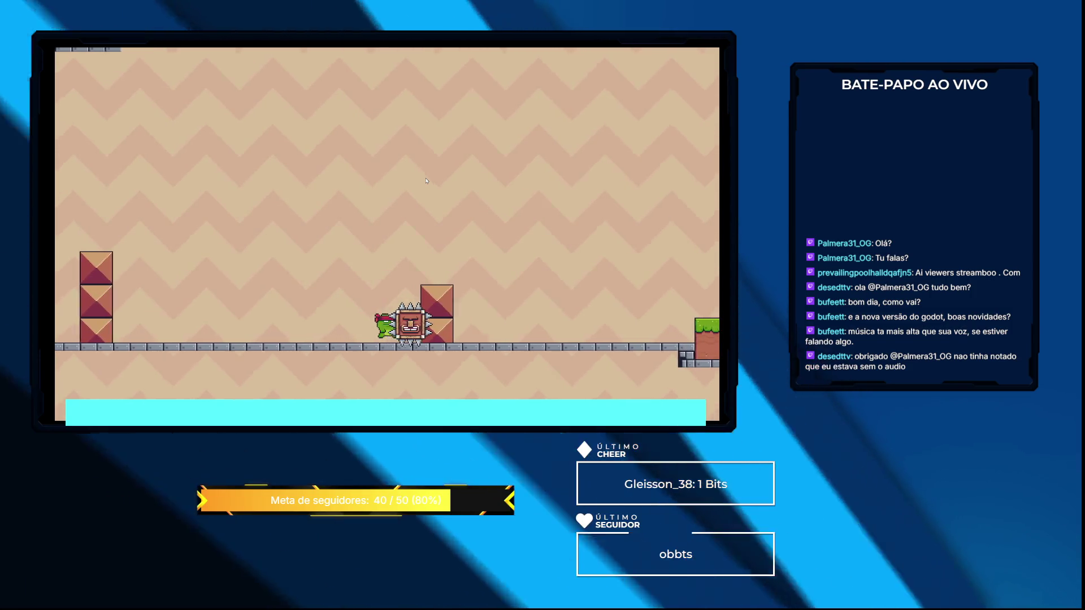
pyautogui.press('Left')
pyautogui.press('Right')
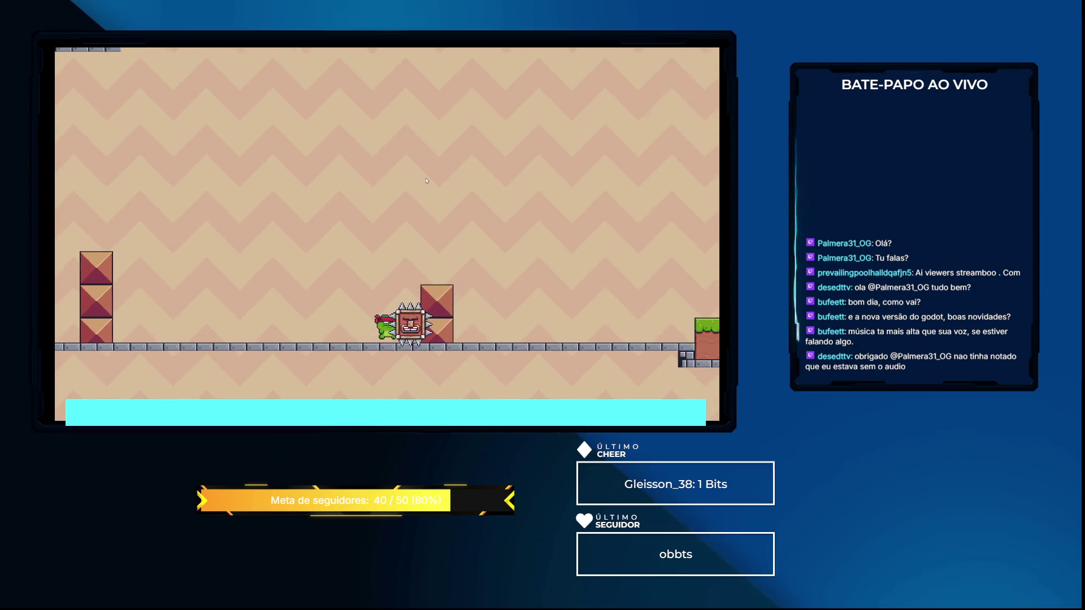
pyautogui.press('Left')
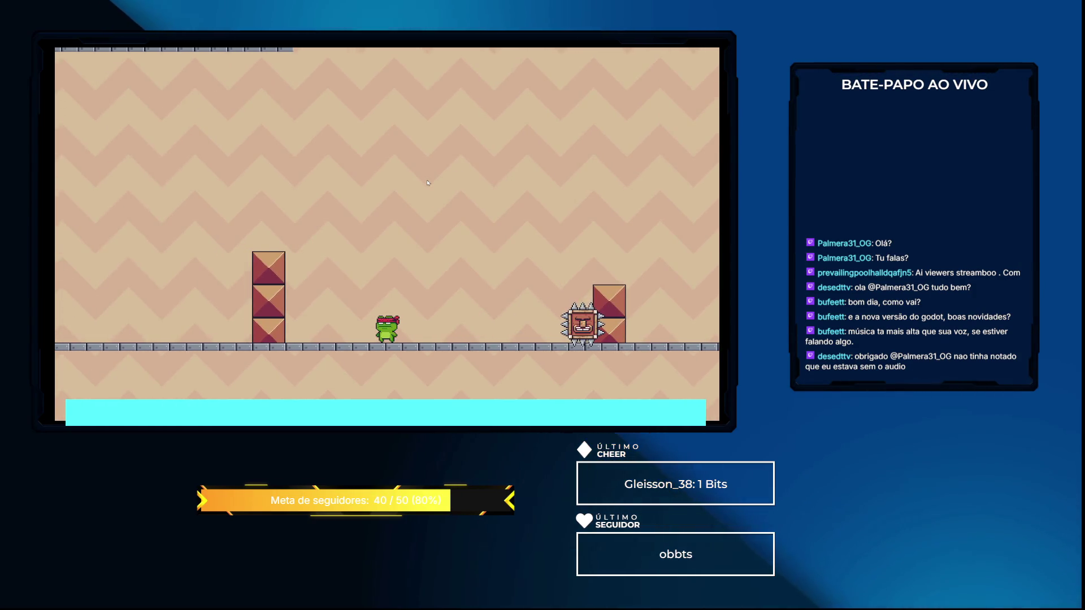
pyautogui.press('F8')
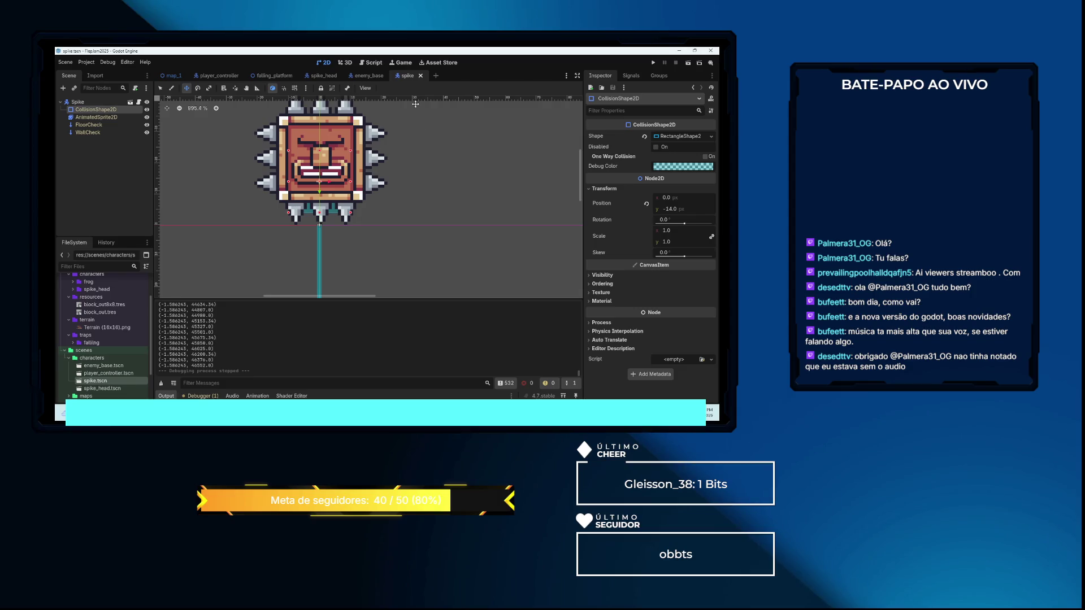
# Comment out 'direction *= -1' in flip_direction of enemy_base.gd and run the game again
pyautogui.click(368, 75)
pyautogui.click(372, 63)
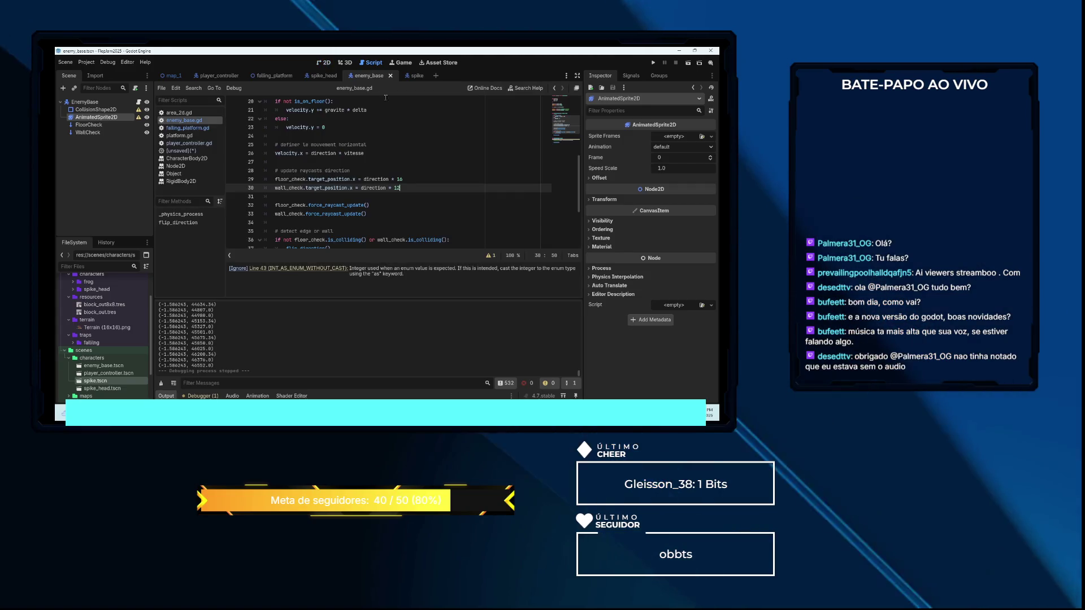
pyautogui.scroll(-5, 414, 165)
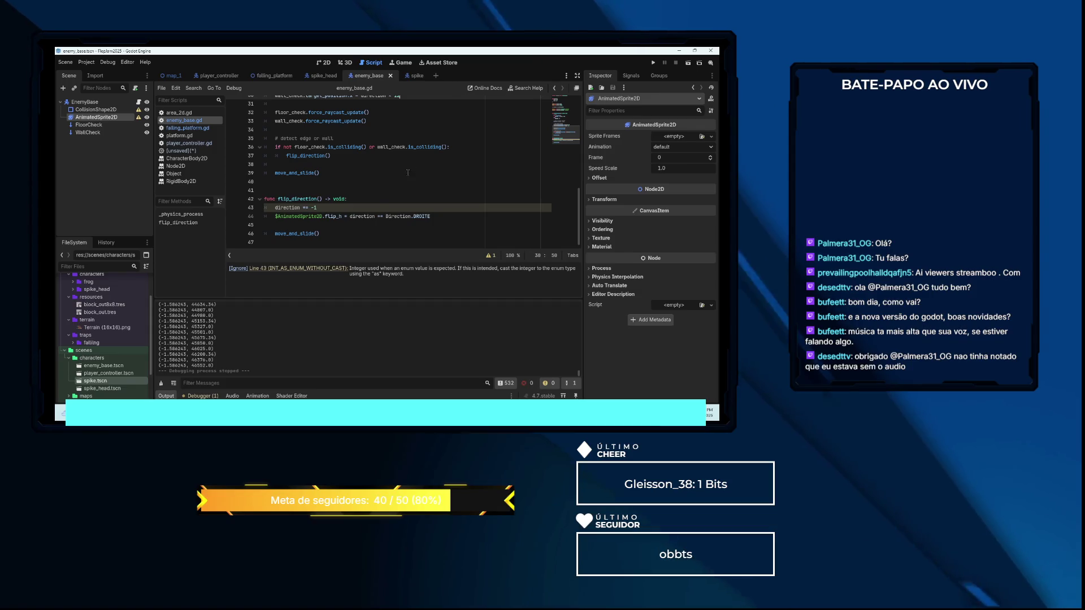
pyautogui.click(343, 204)
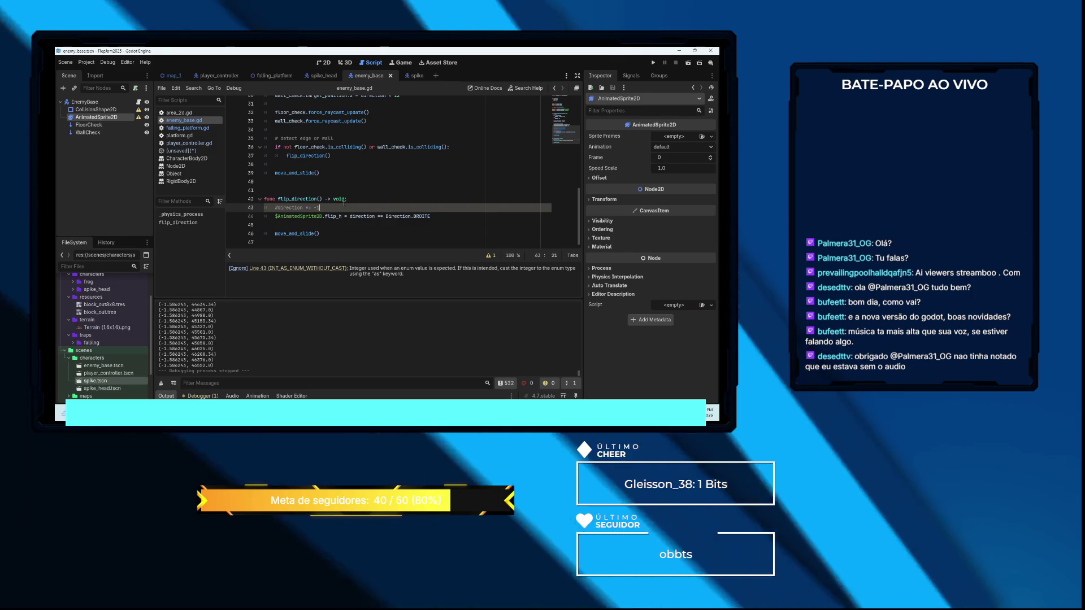
pyautogui.press('F5')
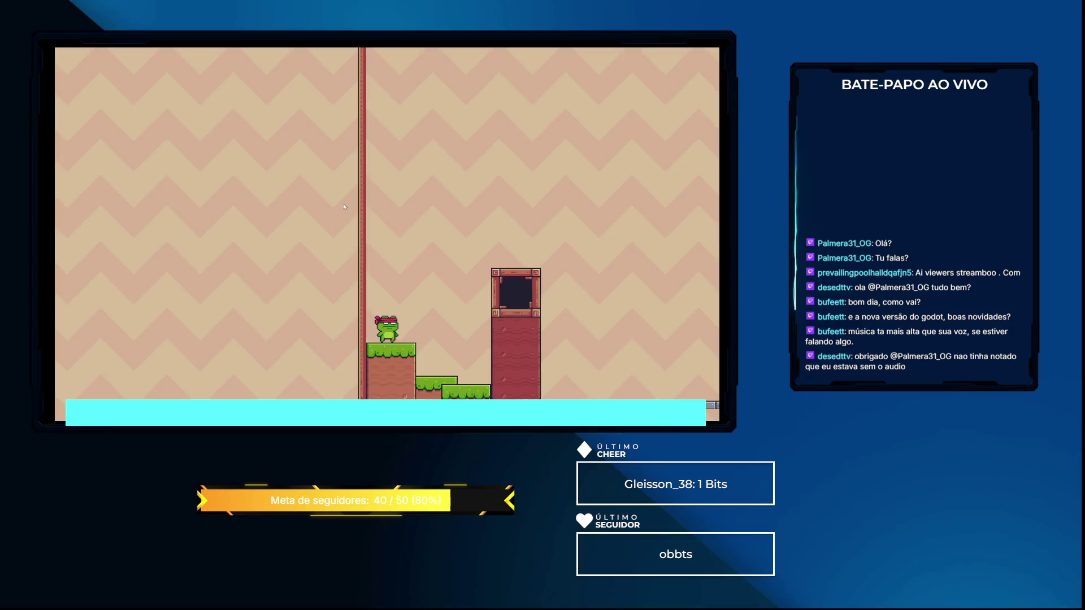
# Jump the frog past the pole, drop beside the spiked block, and jump near the pillar
pyautogui.press('Right')
pyautogui.press('space')
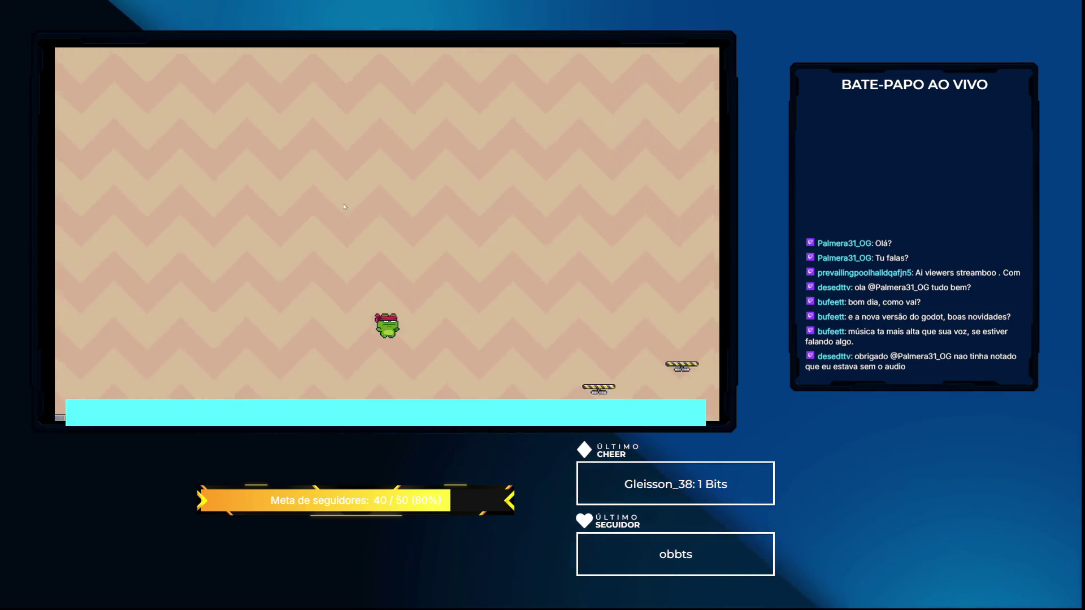
pyautogui.press('Right')
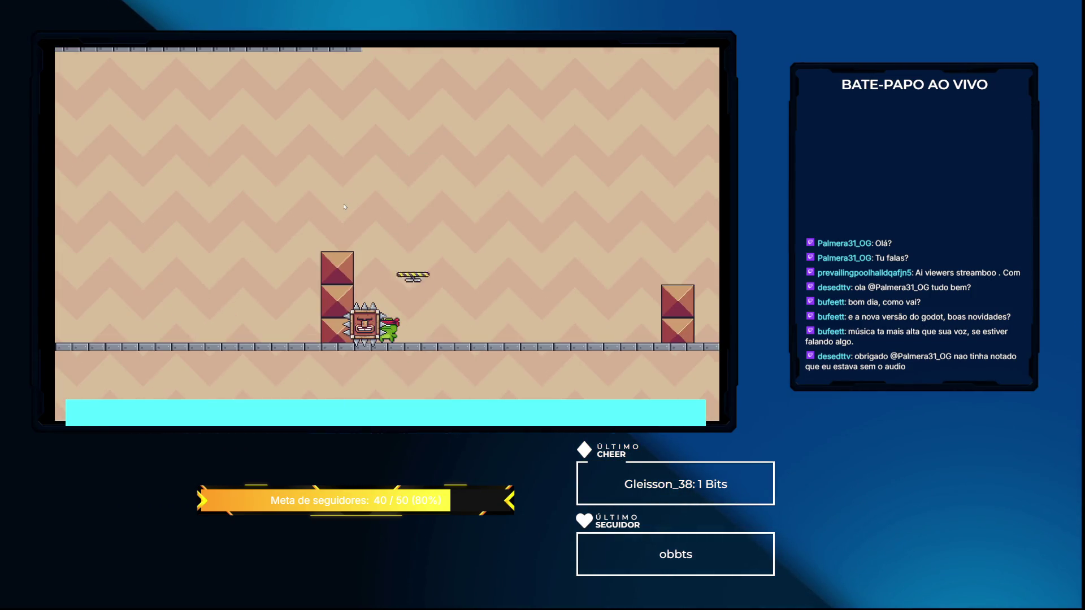
pyautogui.press('Right')
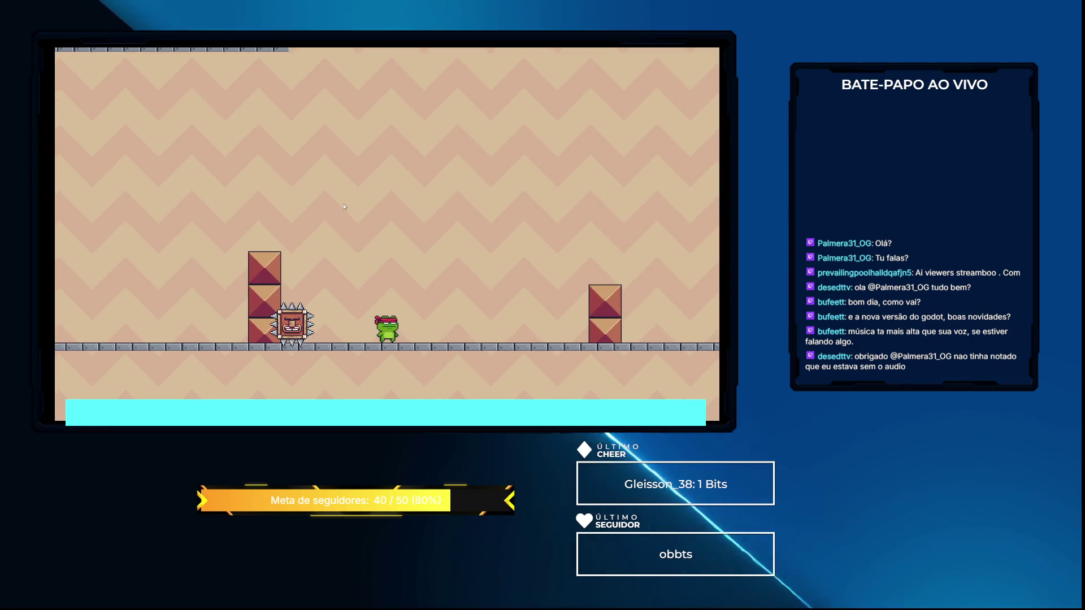
pyautogui.press('Left')
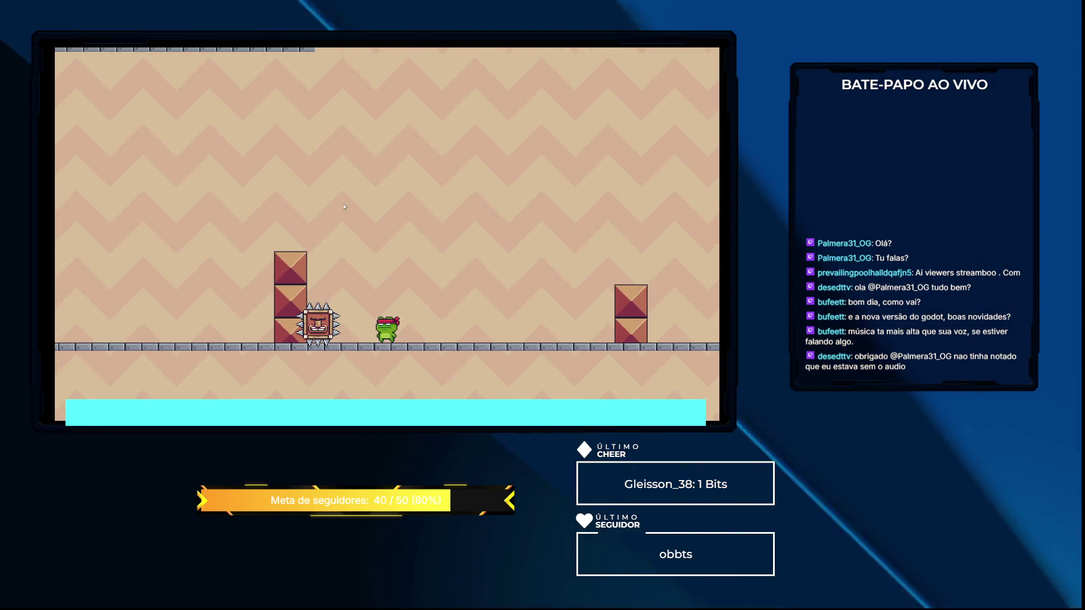
pyautogui.press('space')
pyautogui.press('Right')
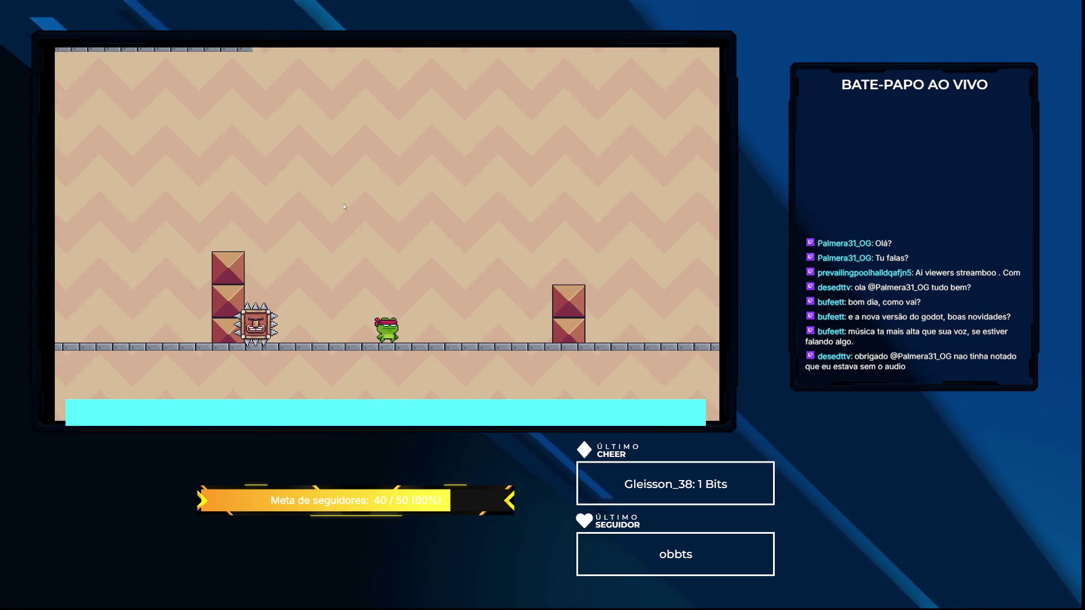
pyautogui.press('Right')
pyautogui.press('Left')
pyautogui.press('space')
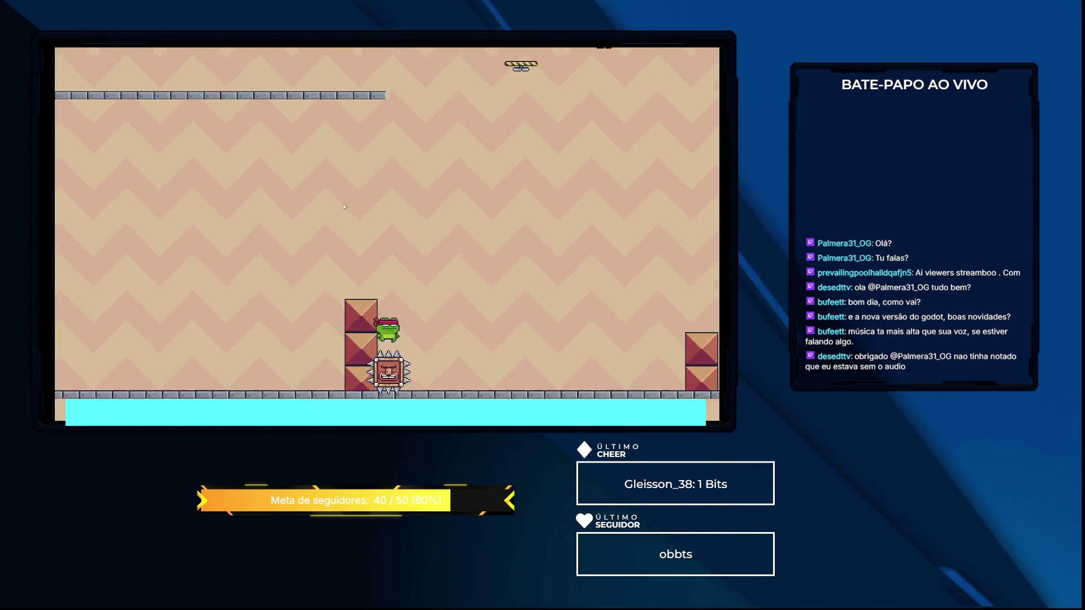
# Turn the frog around, jump onto the pillar, walk left, then stop the game
pyautogui.press('Right')
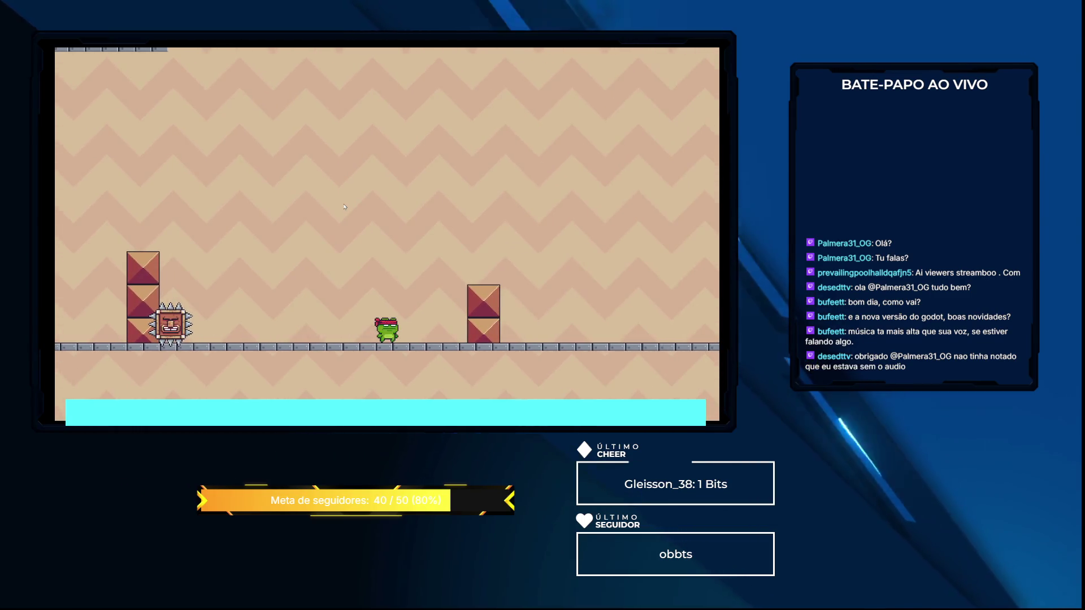
pyautogui.press('Left')
pyautogui.press('Right')
pyautogui.press('space')
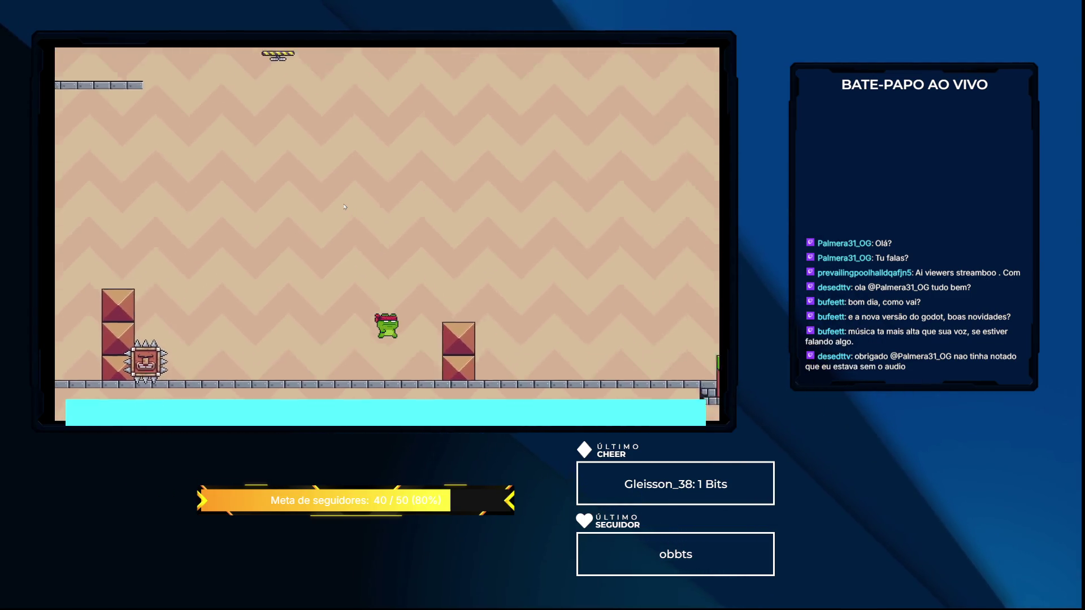
pyautogui.press('Left')
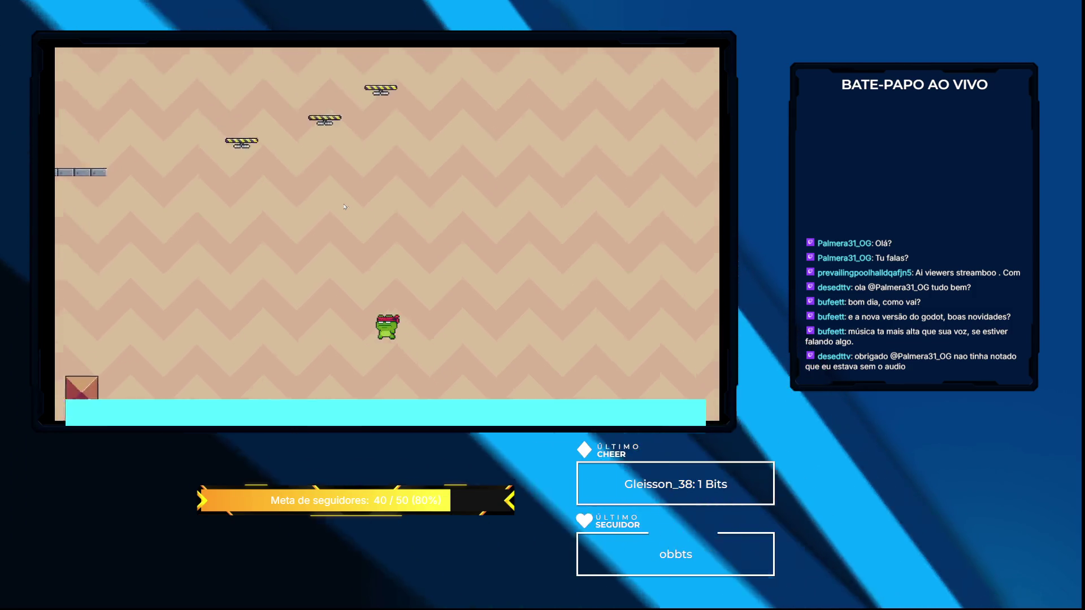
pyautogui.press('Left')
pyautogui.press('space')
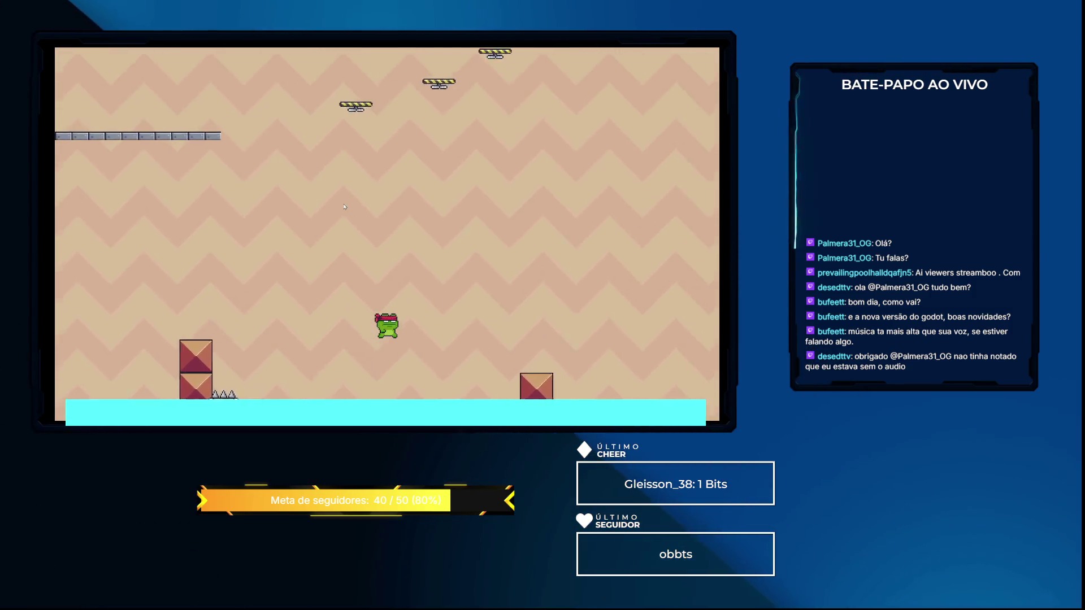
pyautogui.press('Left')
pyautogui.press('F8')
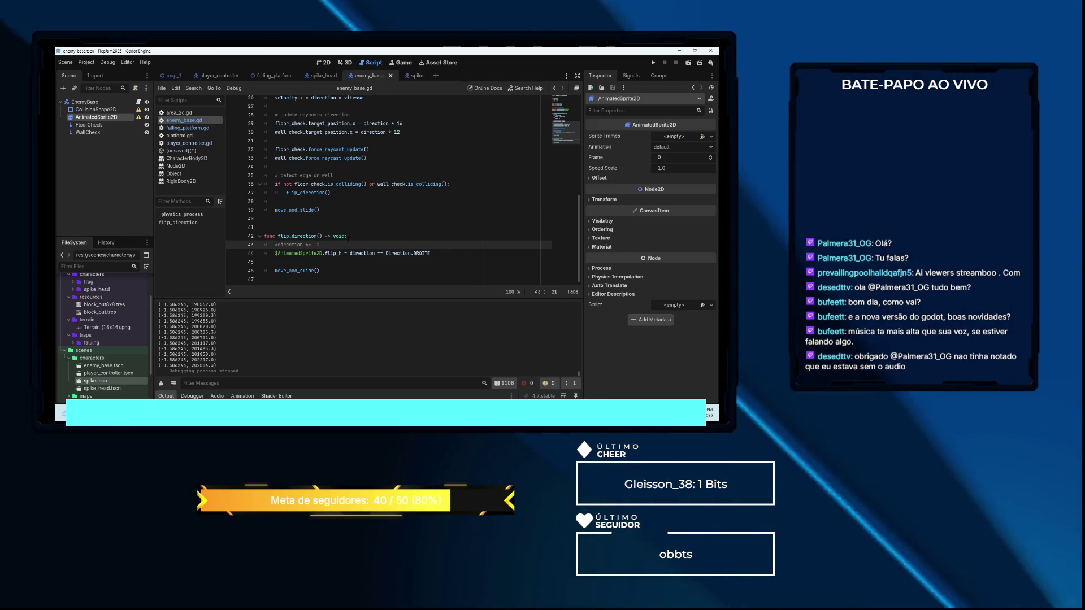
pyautogui.scroll(1, 350, 240)
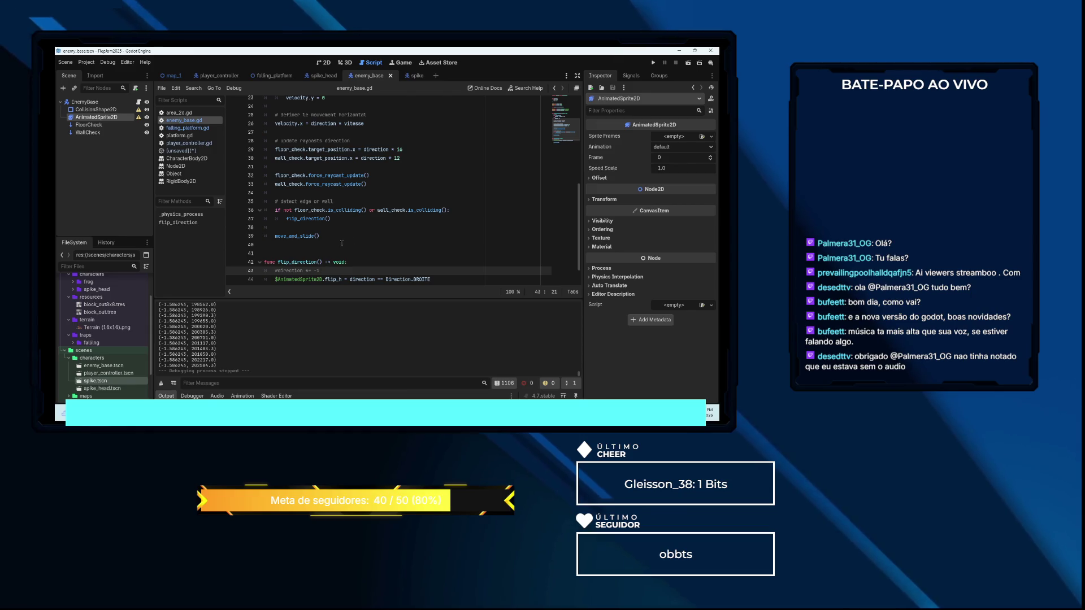
pyautogui.scroll(3, 341, 243)
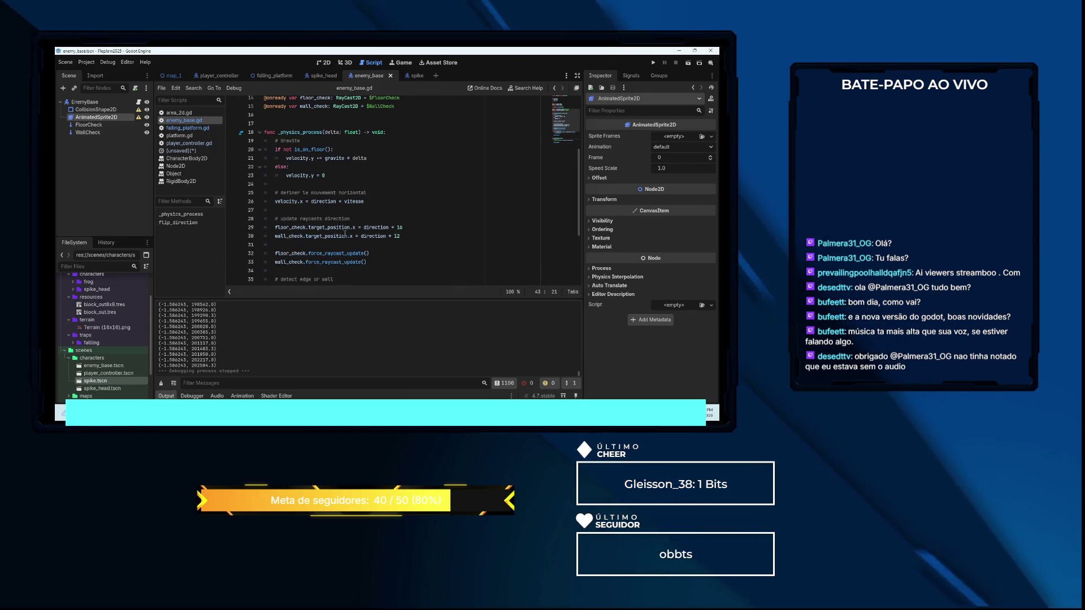
pyautogui.scroll(-2, 342, 239)
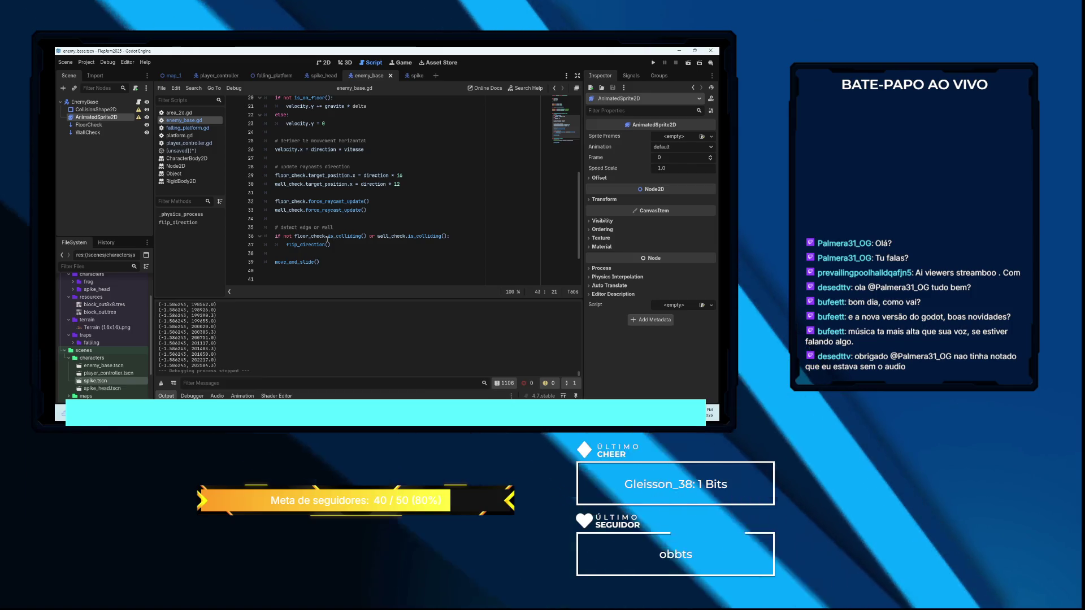
pyautogui.moveTo(335, 238)
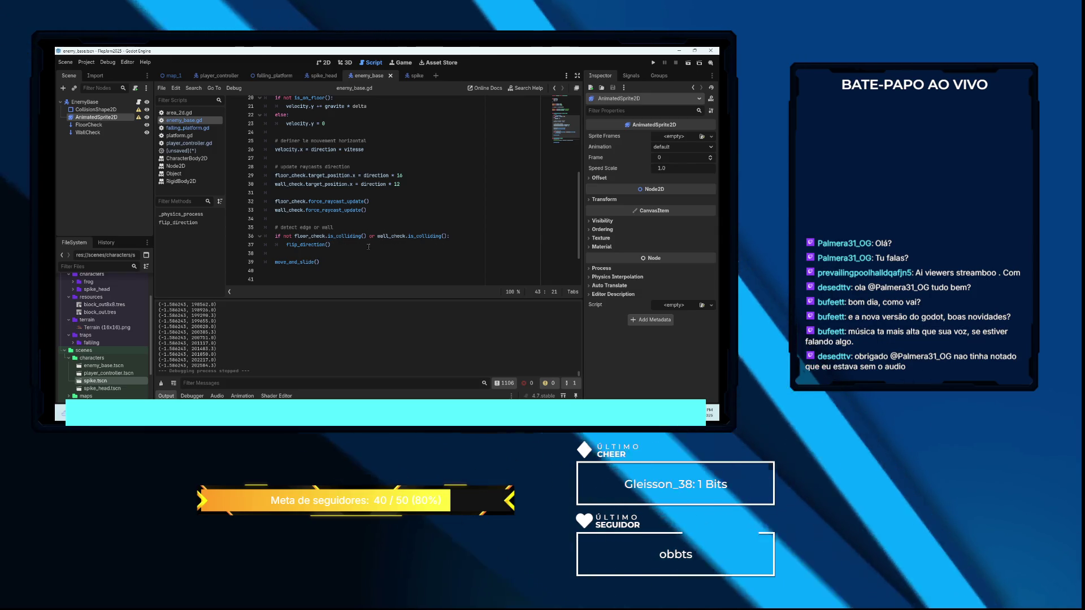
pyautogui.scroll(-2, 368, 246)
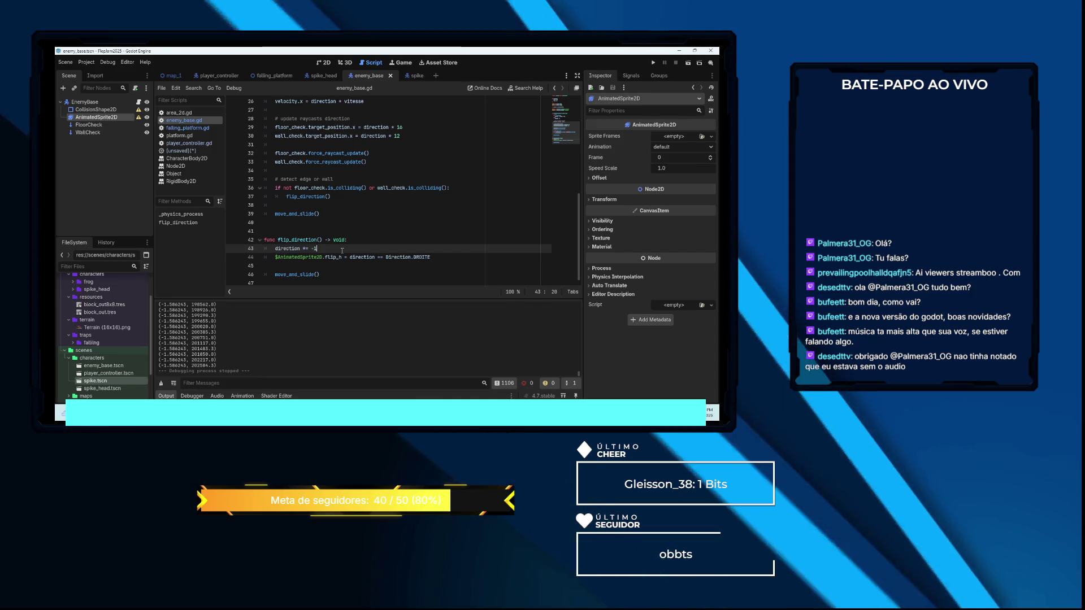
# Rework line 43's direction flip, trying '*= -1' before settling on 'direction ='
pyautogui.press('BackSpace')
pyautogui.write('1')
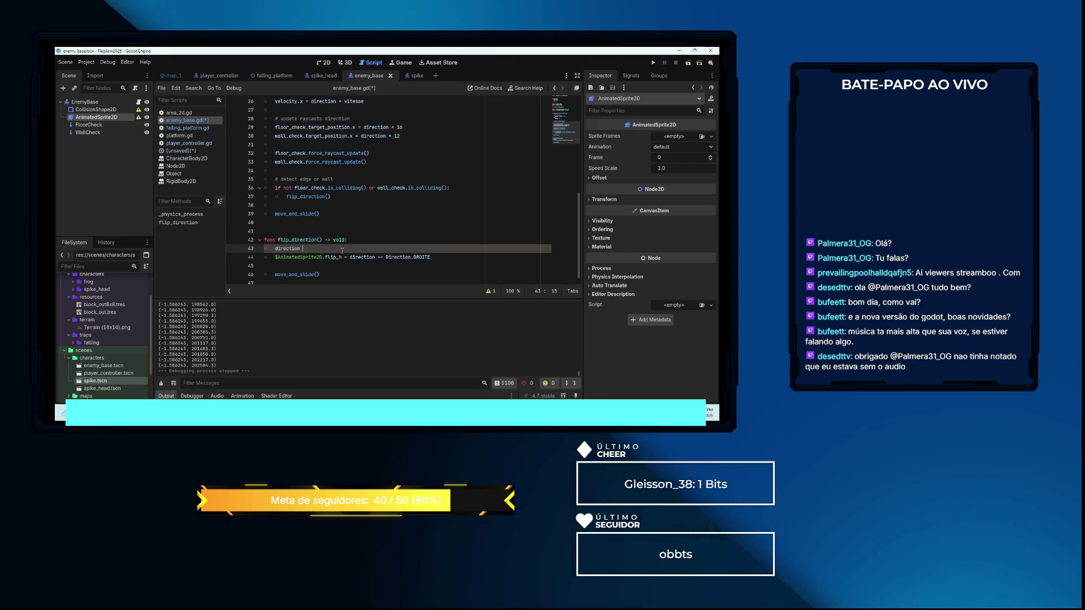
pyautogui.write('=')
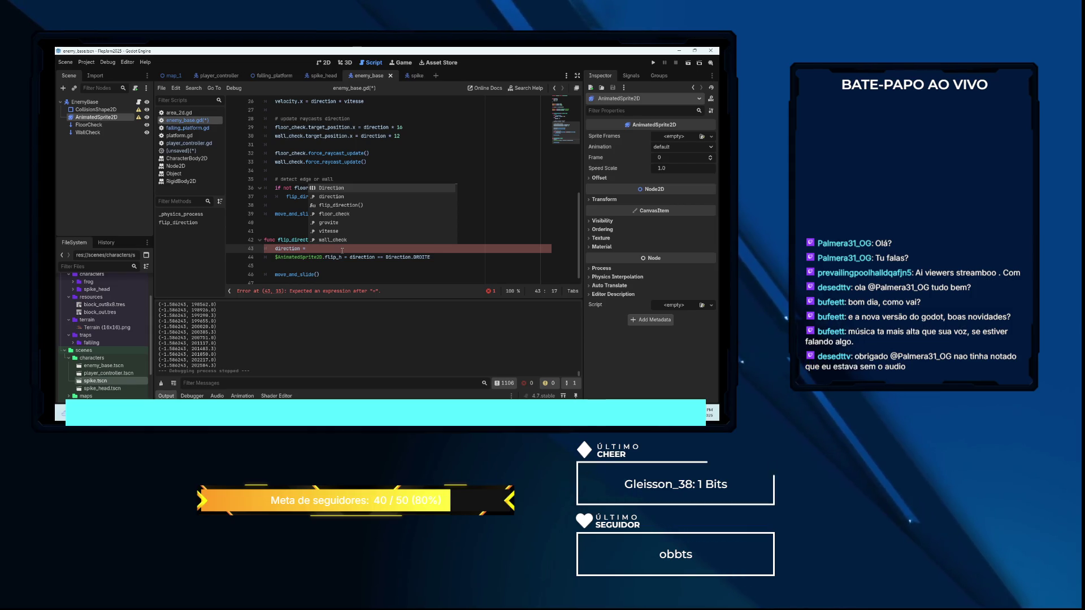
pyautogui.press('BackSpace')
pyautogui.press('BackSpace')
pyautogui.write('*= -1')
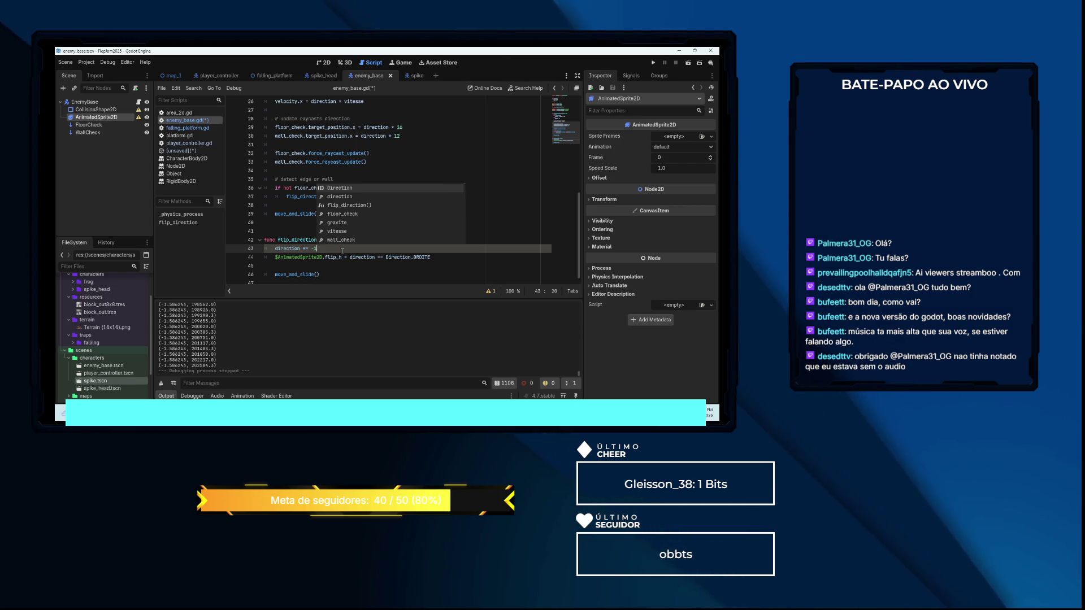
pyautogui.press('BackSpace')
pyautogui.press('BackSpace')
pyautogui.press('BackSpace')
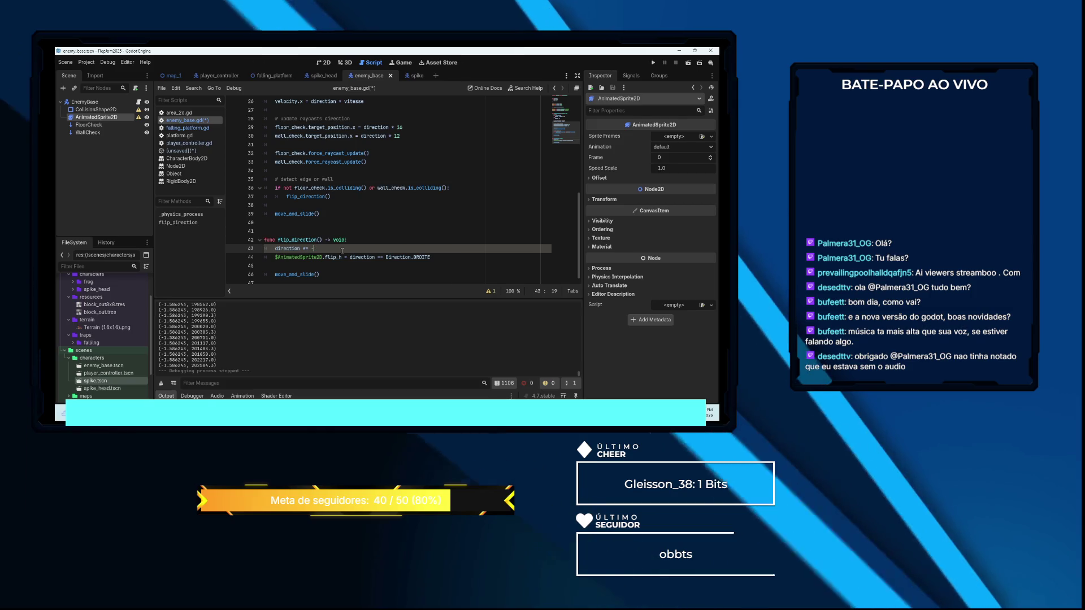
pyautogui.write('=')
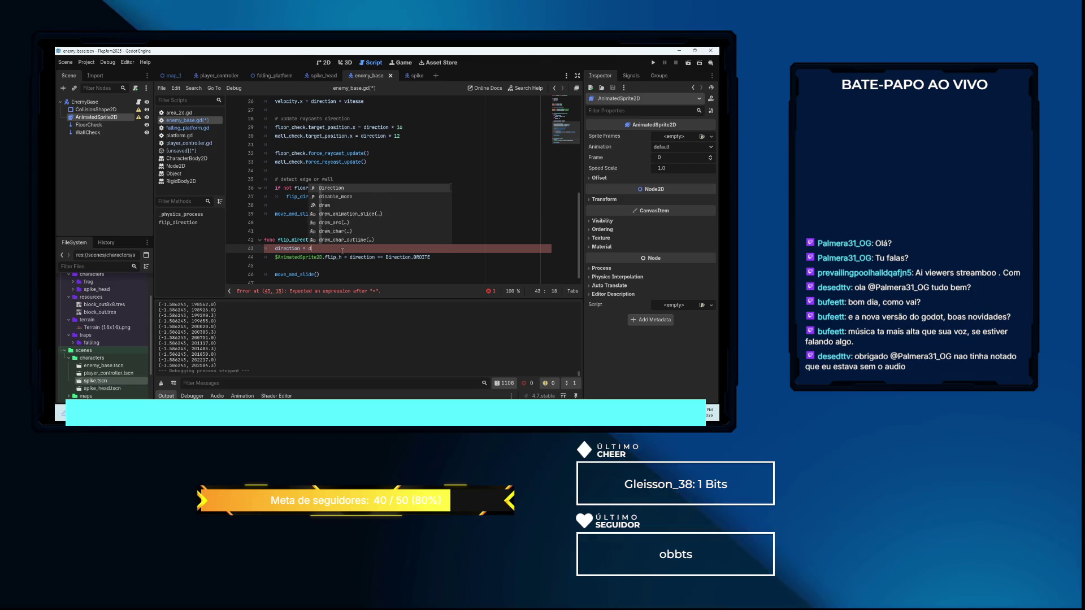
# Write a '?' ternary on line 43 assigning Direction.GAUCHE, using autocomplete suggestions
pyautogui.press('Return')
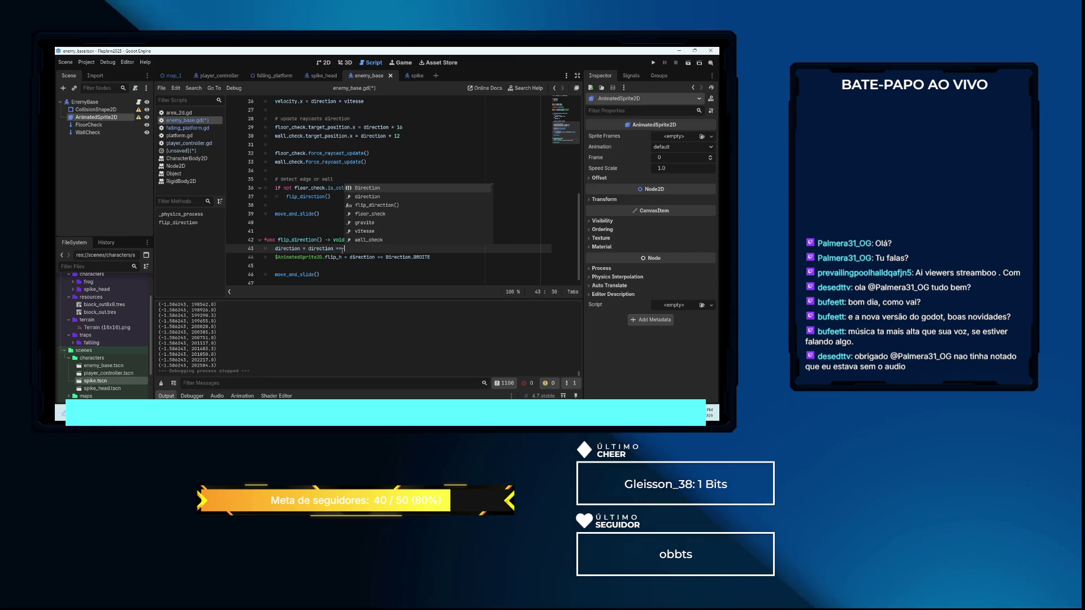
pyautogui.press('Return')
pyautogui.write('.GAUCHE')
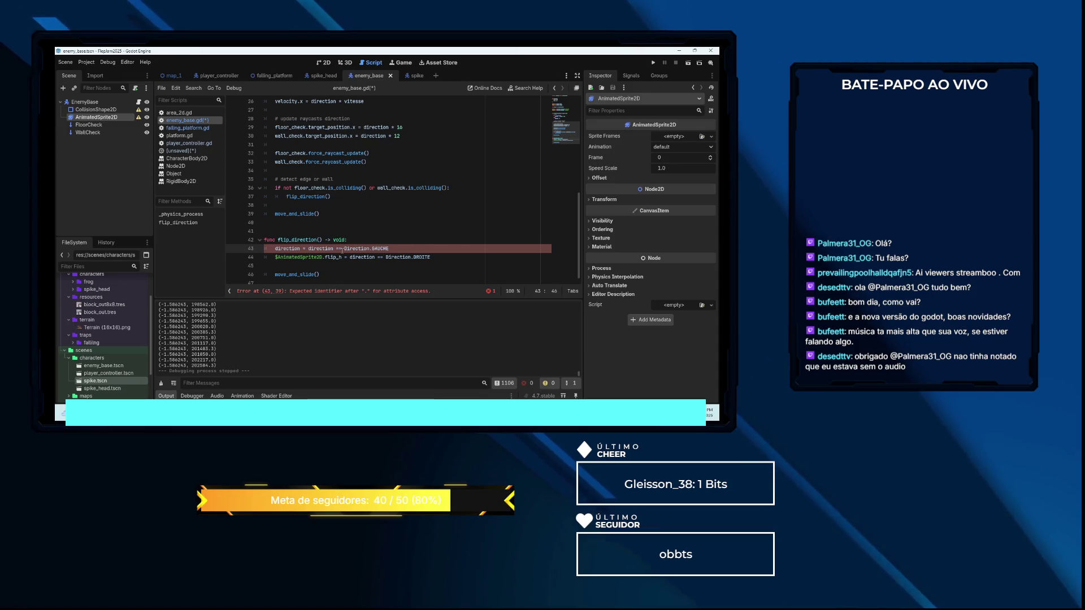
pyautogui.press('Return')
pyautogui.write('?')
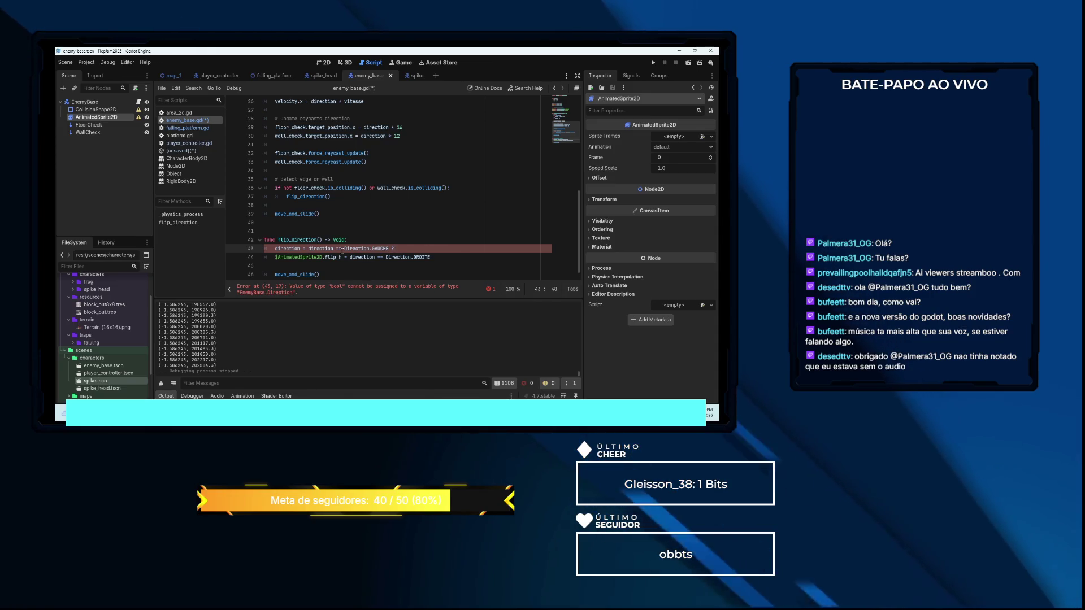
pyautogui.write(' D')
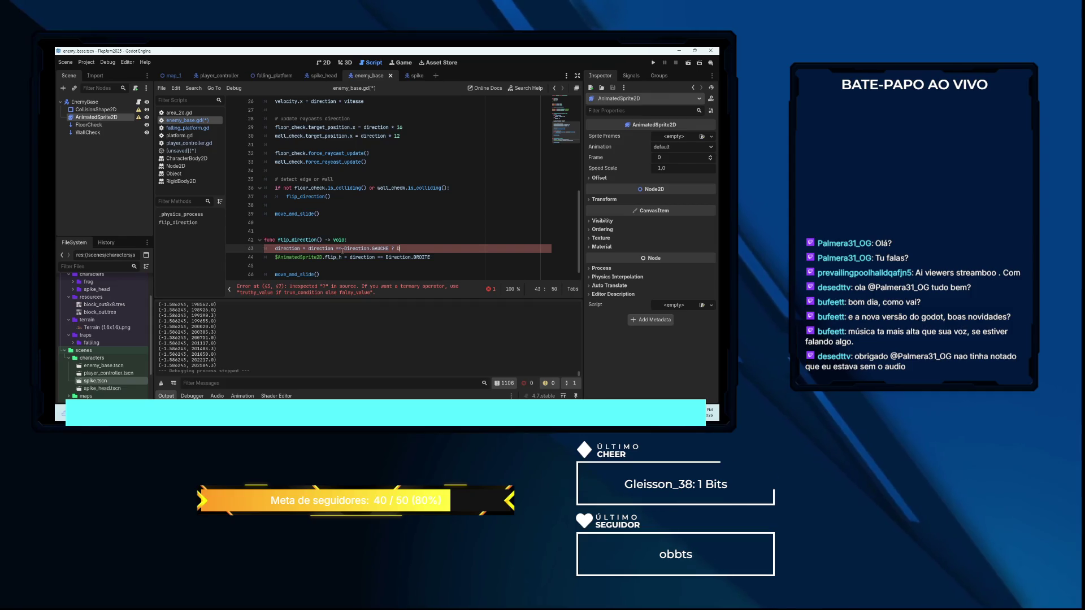
pyautogui.write('r')
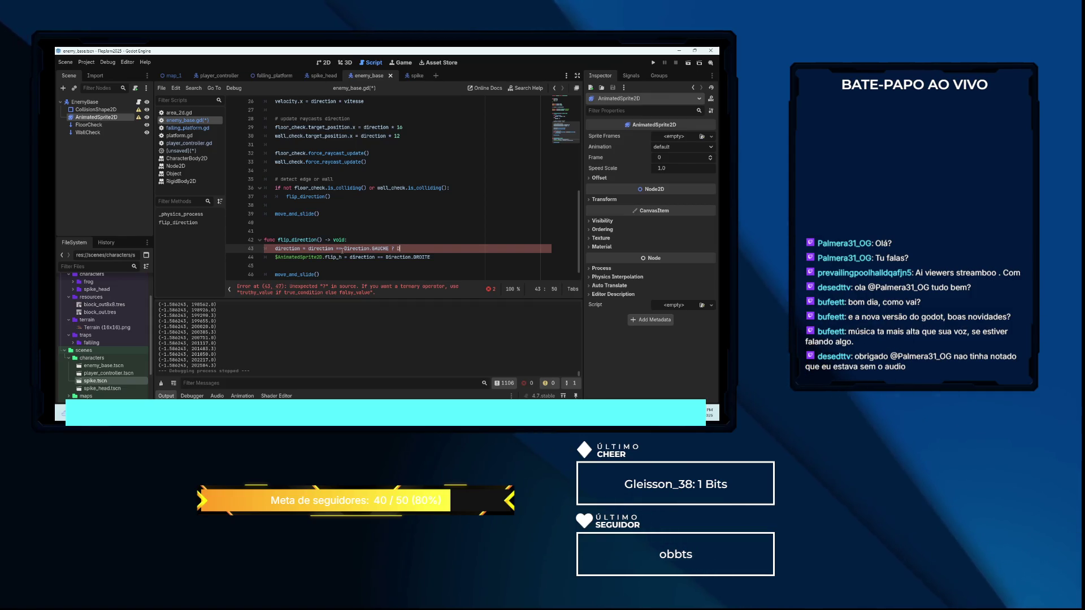
pyautogui.write('ion.DROITE : dIRE')
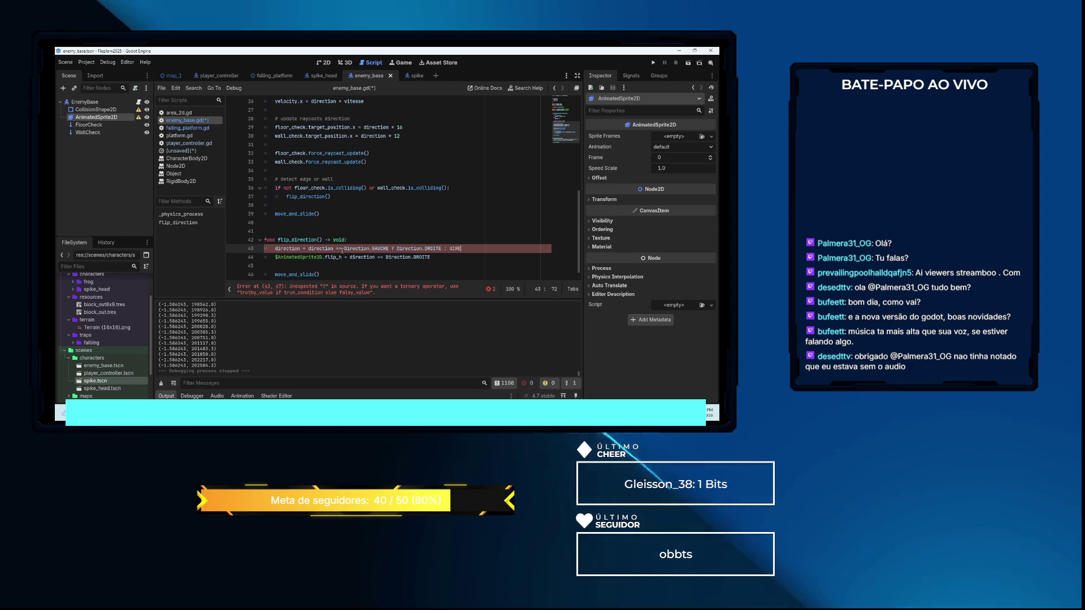
pyautogui.press('BackSpace')
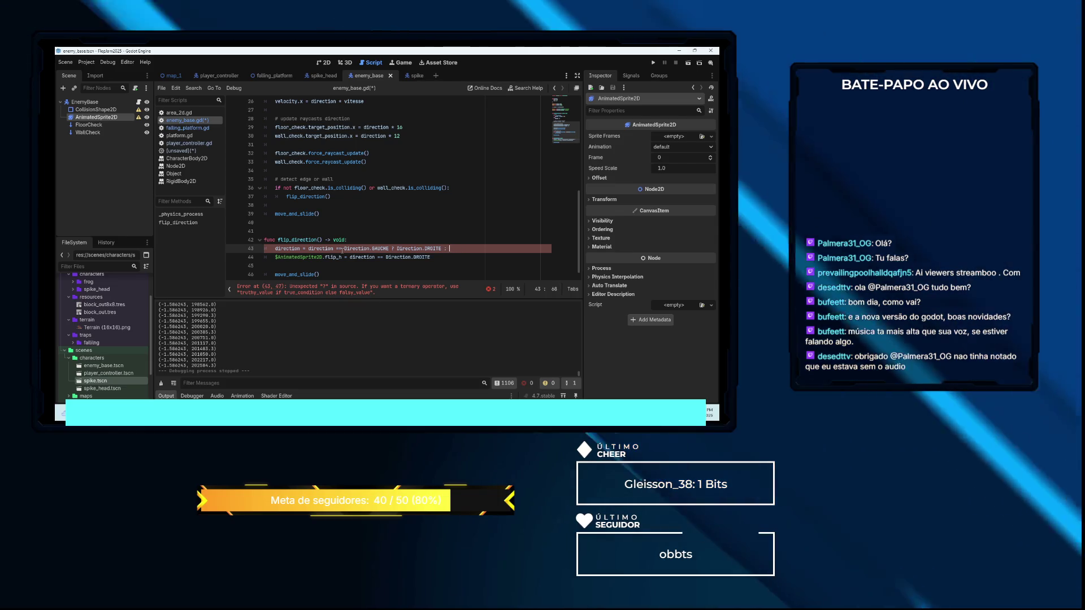
pyautogui.press('BackSpace')
pyautogui.write('D')
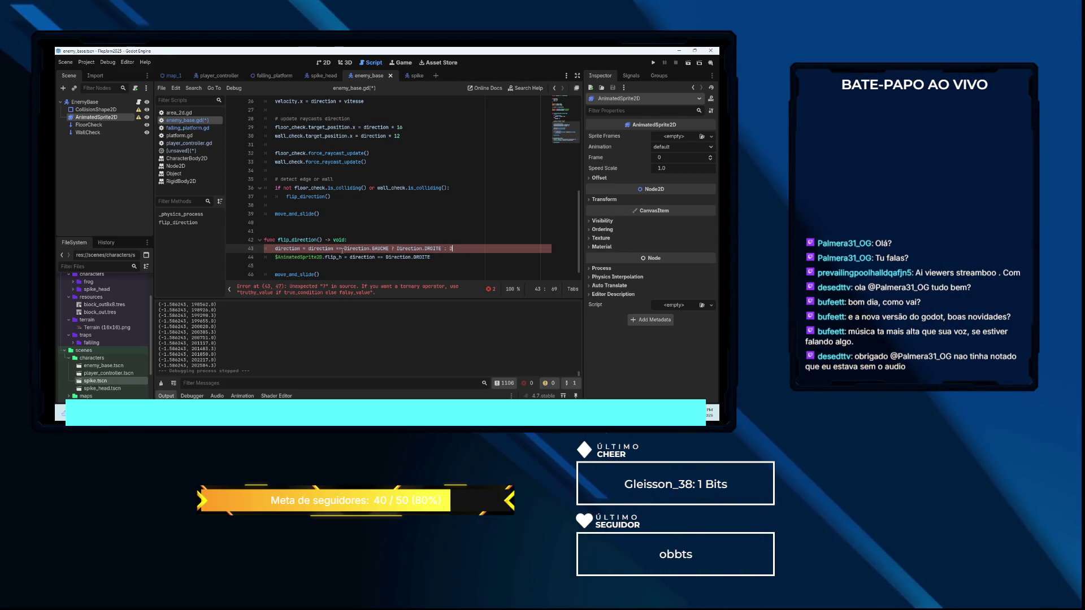
pyautogui.write('irection')
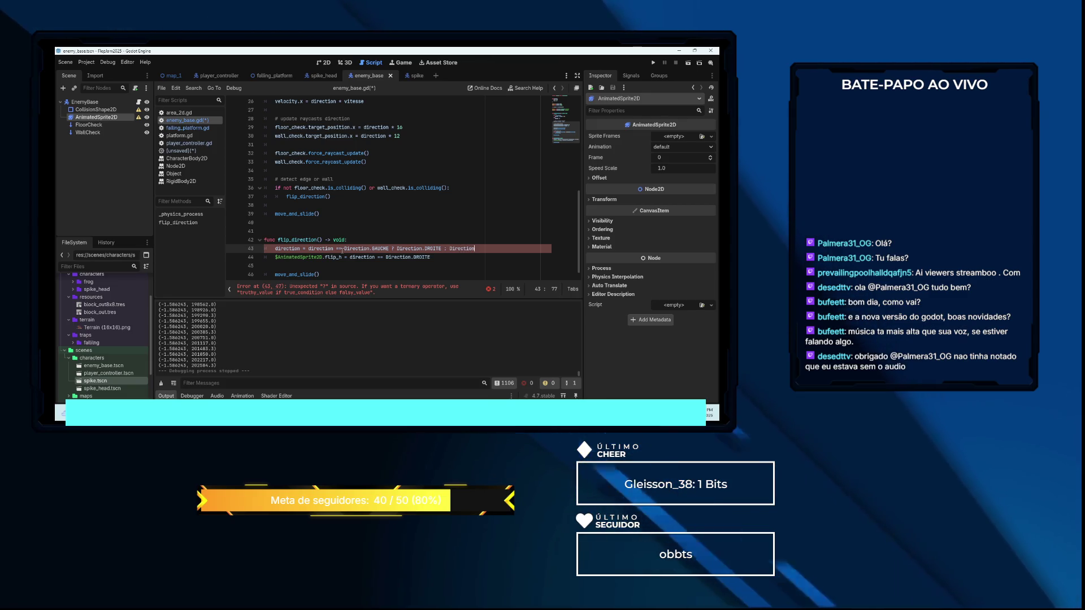
pyautogui.write('.')
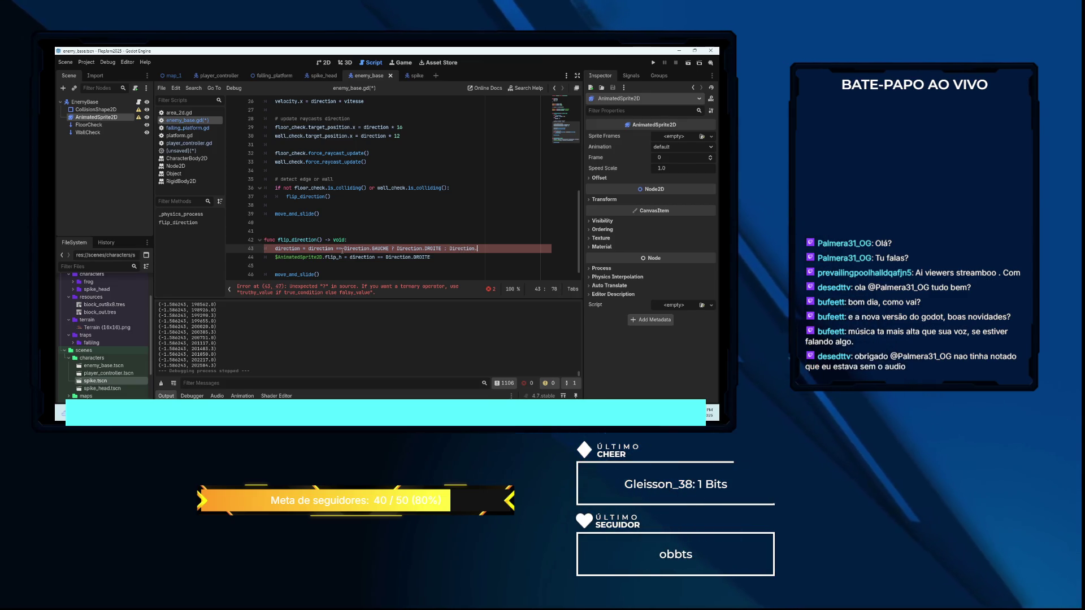
pyautogui.write('GAUCHE')
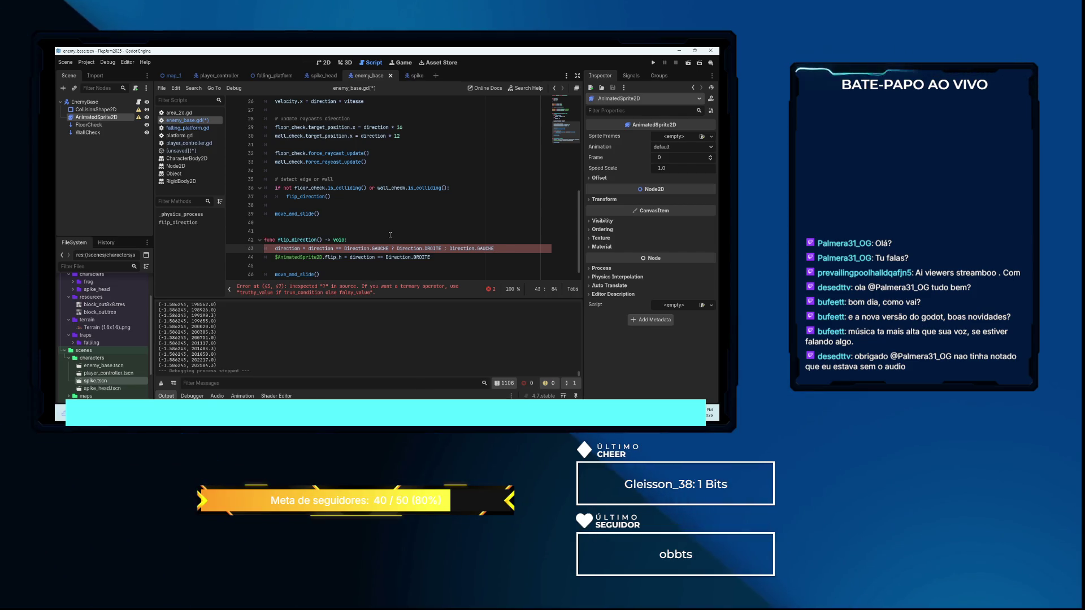
# Review the script and select the erroring ternary expression on line 43
pyautogui.scroll(8, 390, 234)
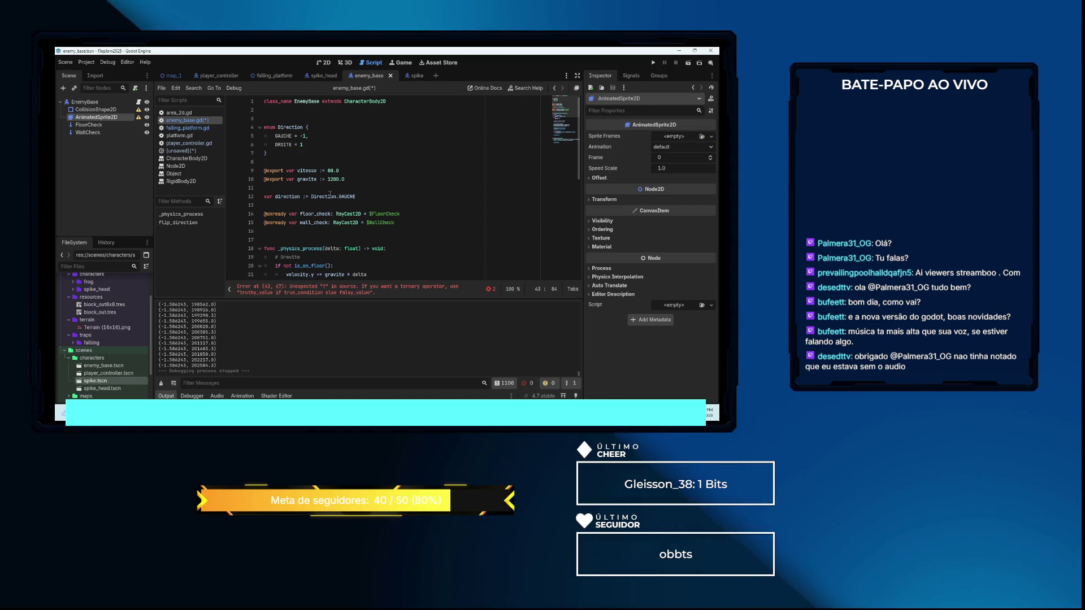
pyautogui.scroll(-8, 330, 194)
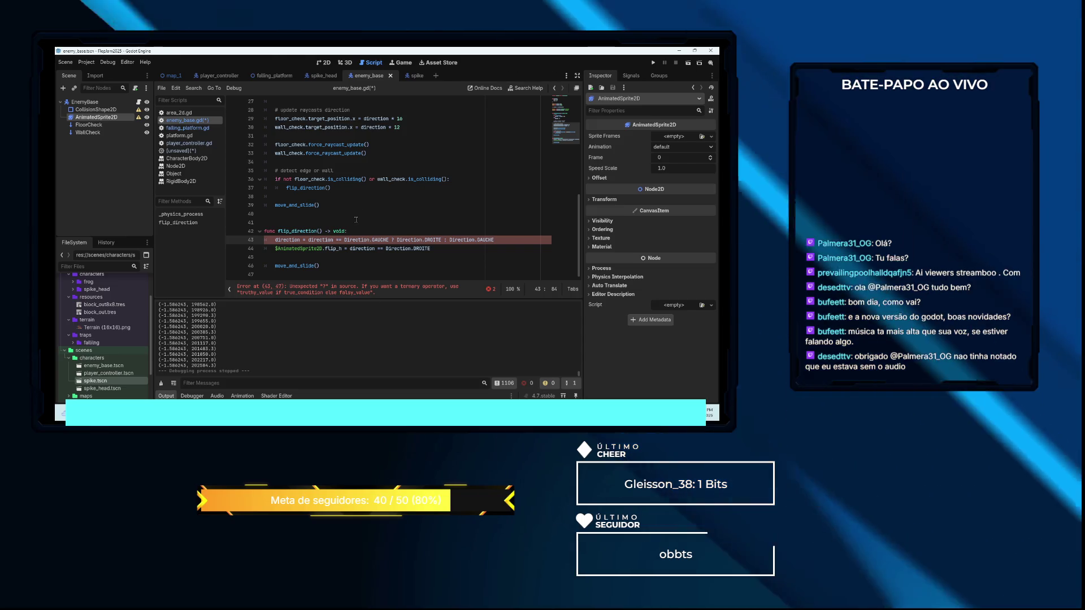
pyautogui.moveTo(291, 240)
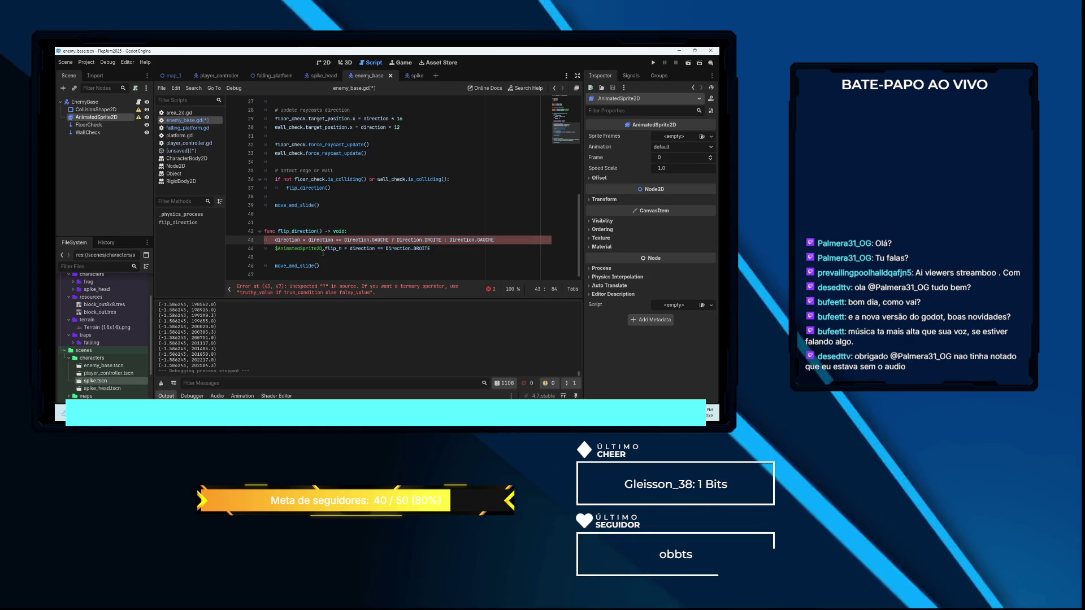
pyautogui.moveTo(322, 253)
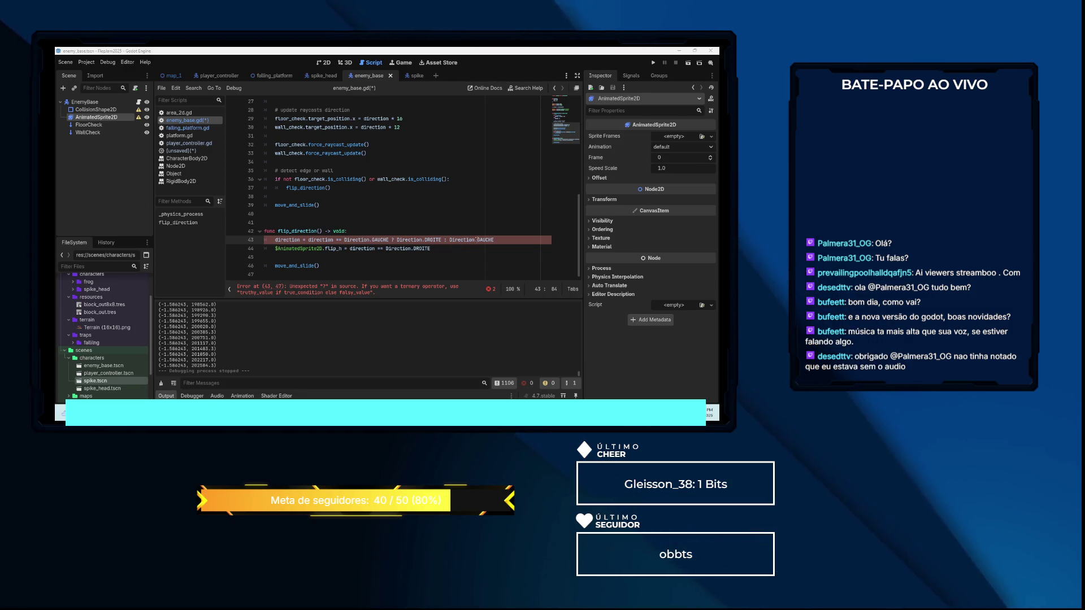
pyautogui.moveTo(496, 239); pyautogui.dragTo(307, 240)
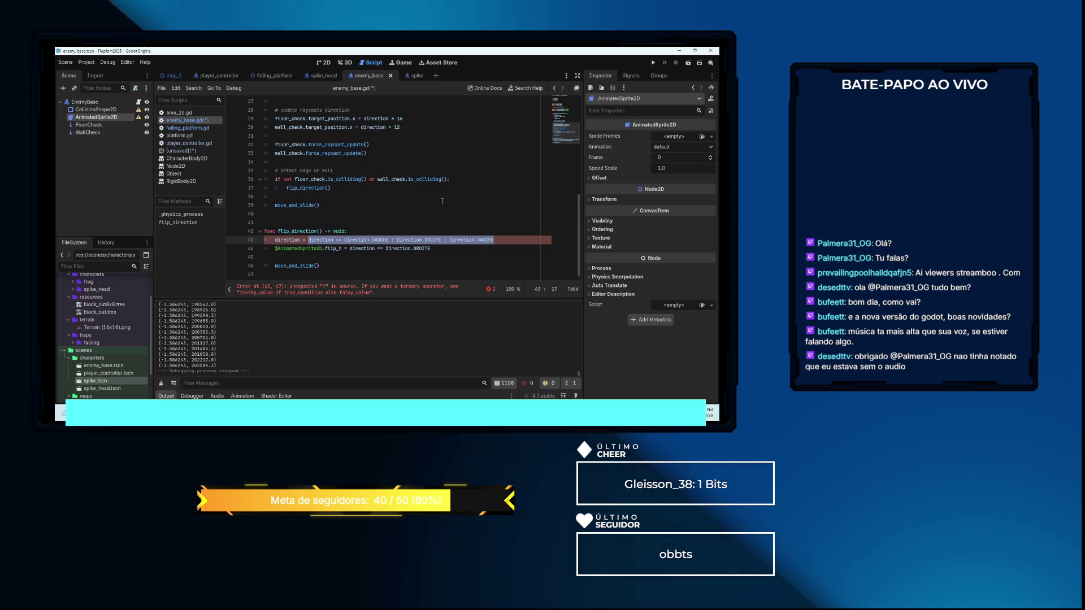
# Replace the ternary with 'direction.GAUCHE if direction == direction.DROITE else Direction.DROITE'
pyautogui.press('BackSpace')
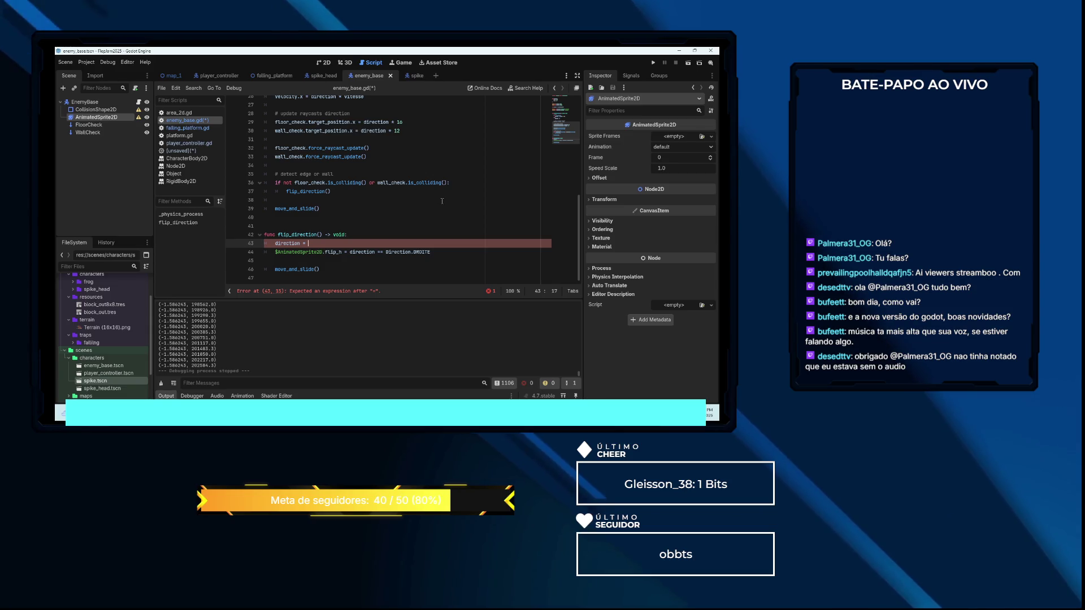
pyautogui.write('d')
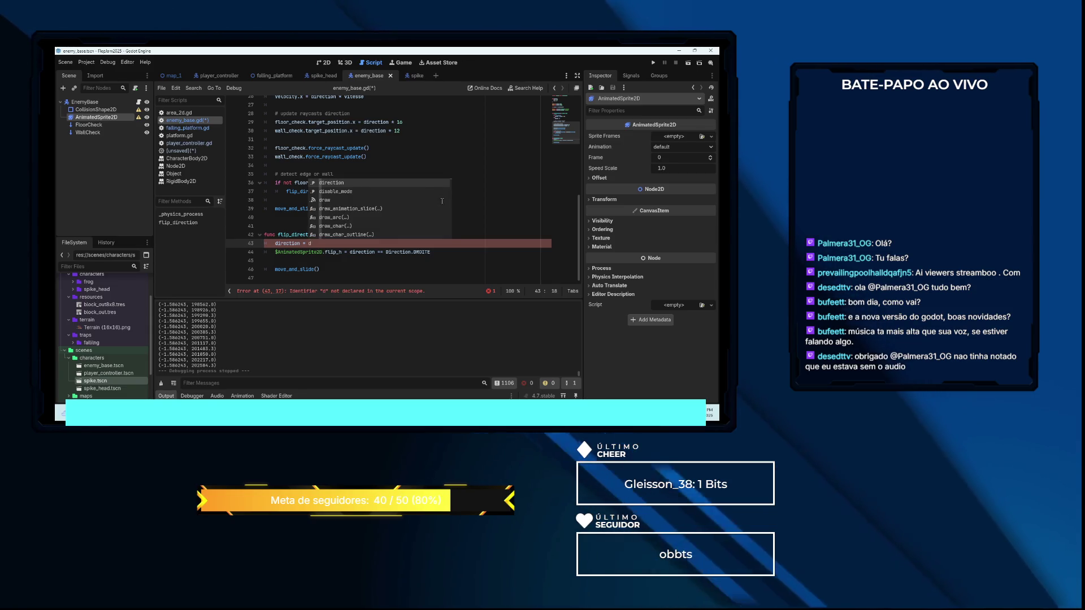
pyautogui.press('Return')
pyautogui.write('.')
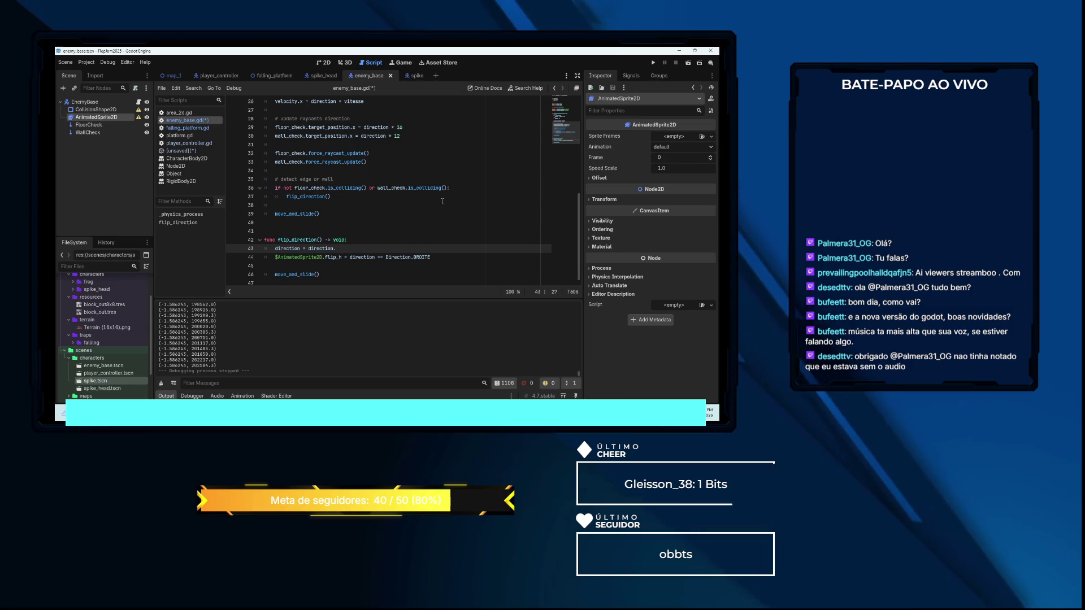
pyautogui.write('8')
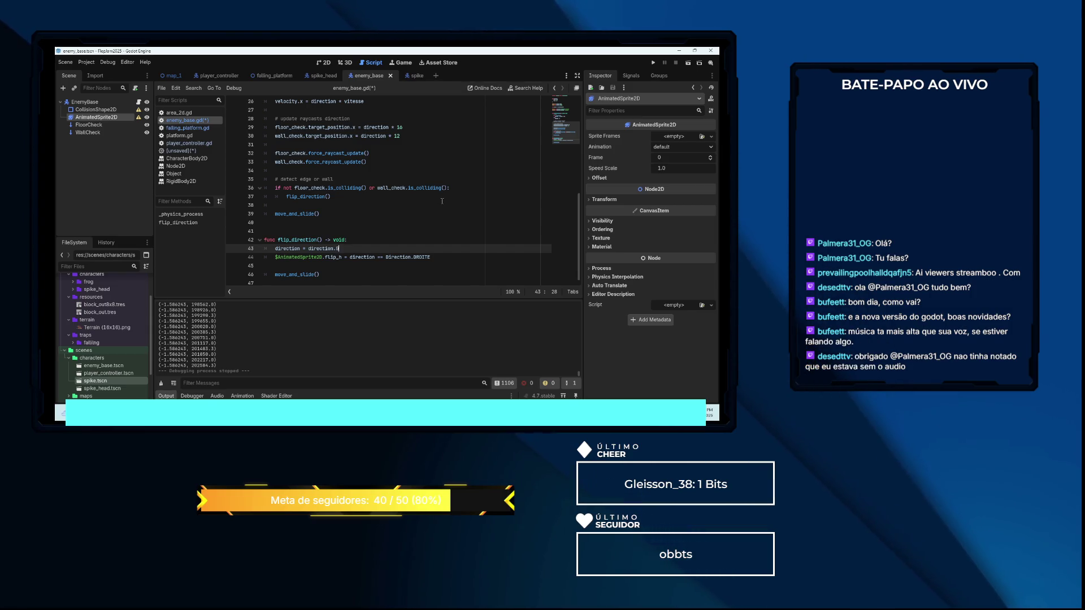
pyautogui.write('AUCHE')
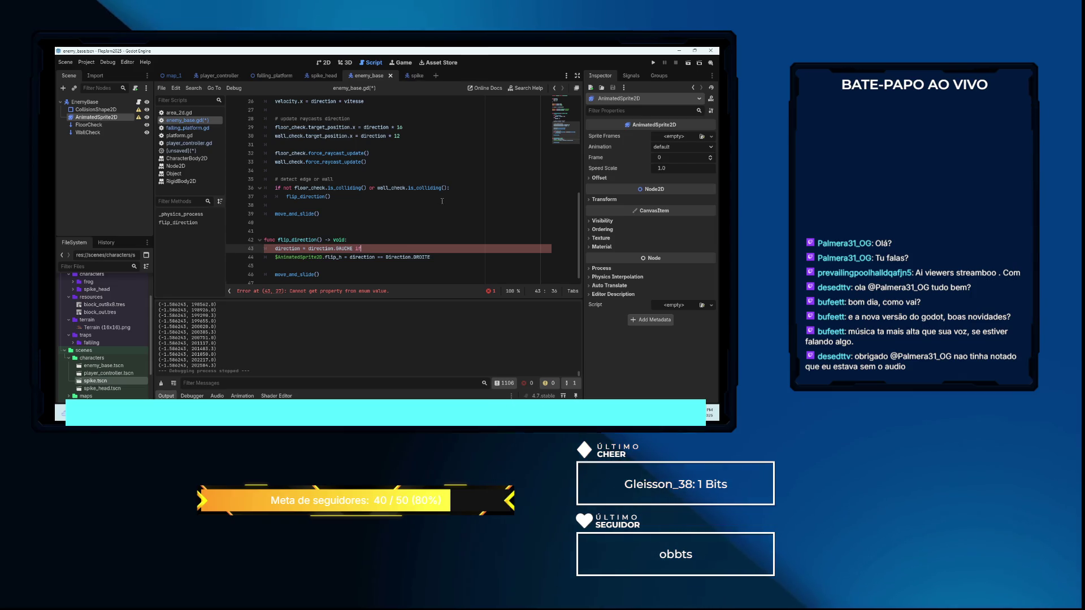
pyautogui.write('if')
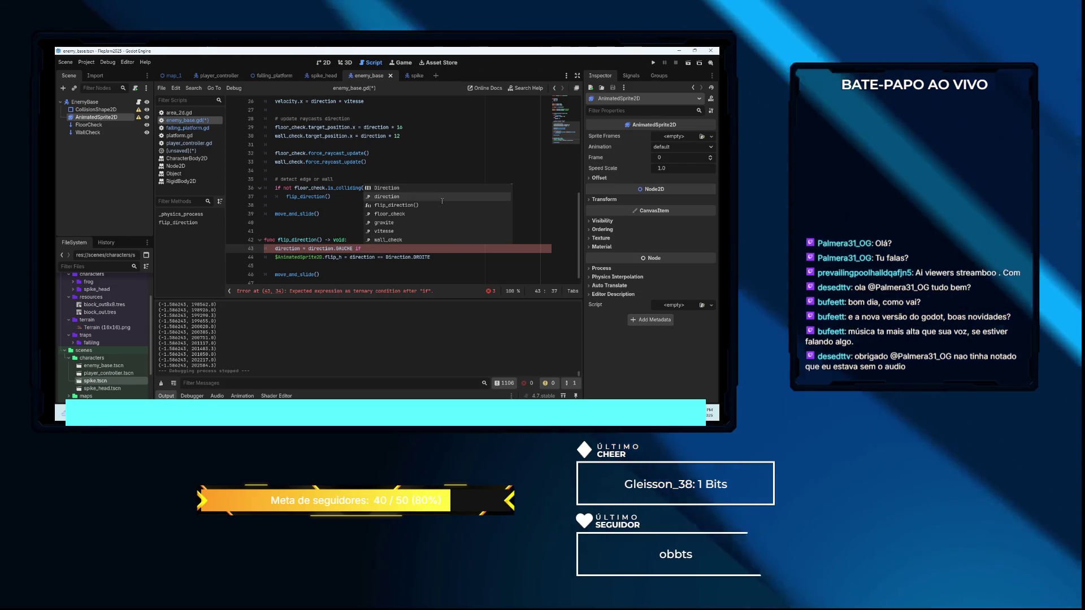
pyautogui.click(442, 201)
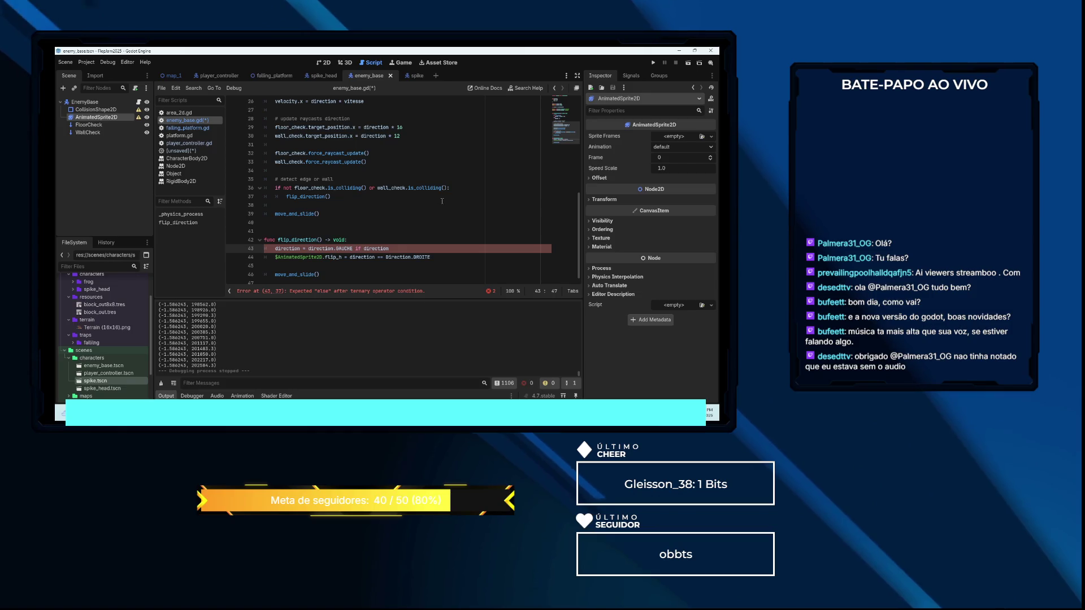
pyautogui.write('== direction')
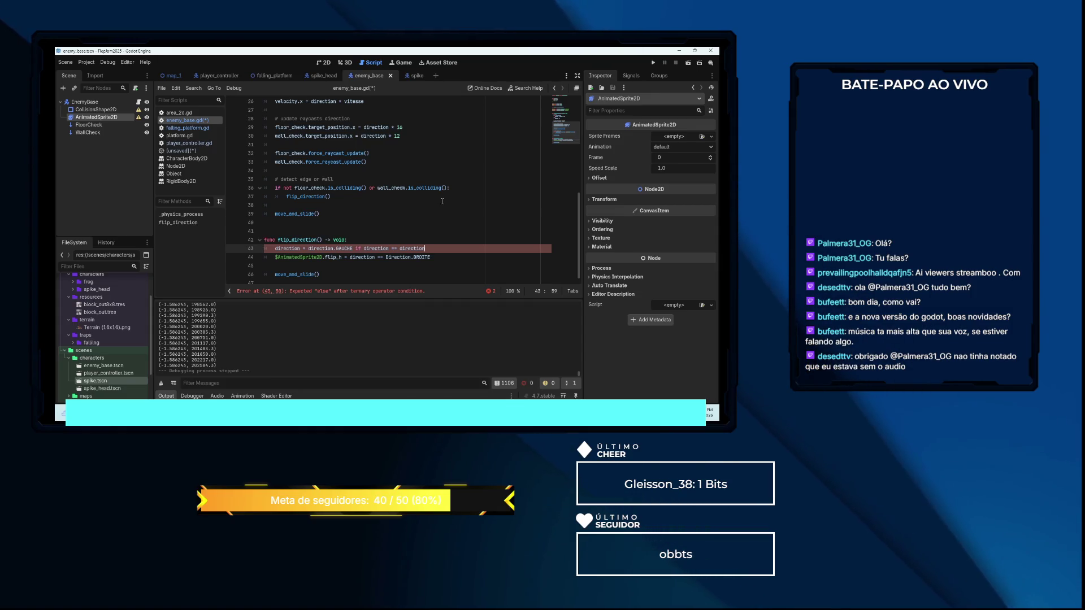
pyautogui.write('.D')
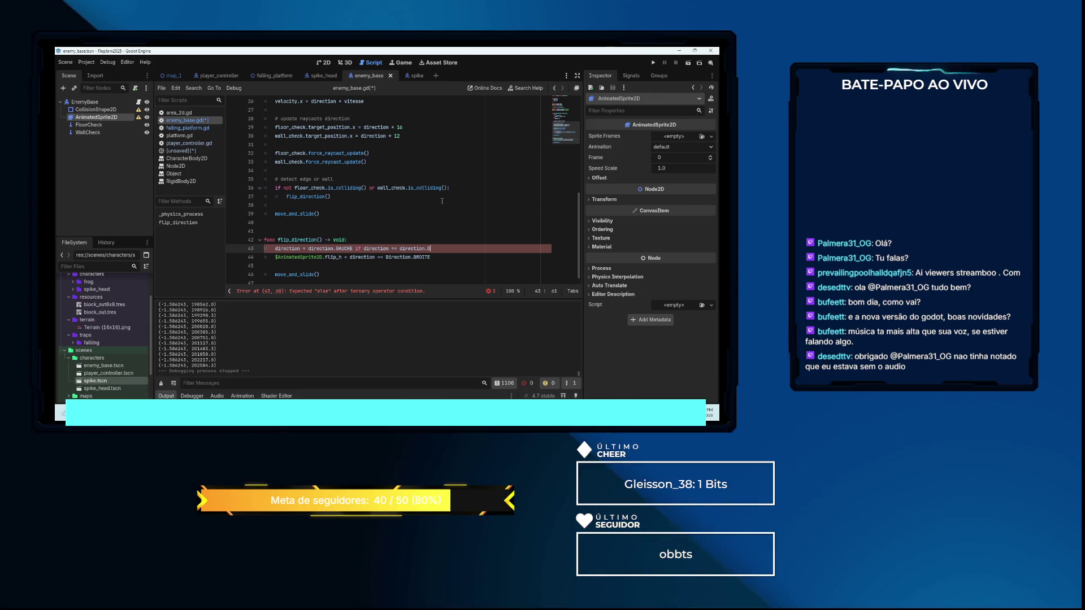
pyautogui.write('ROITE else')
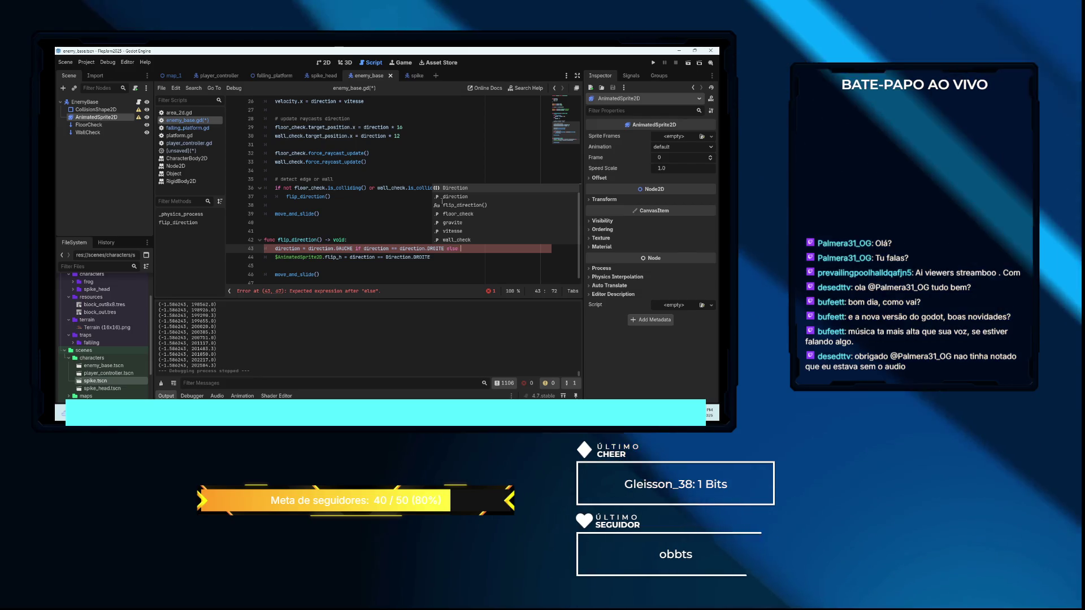
pyautogui.press('Return')
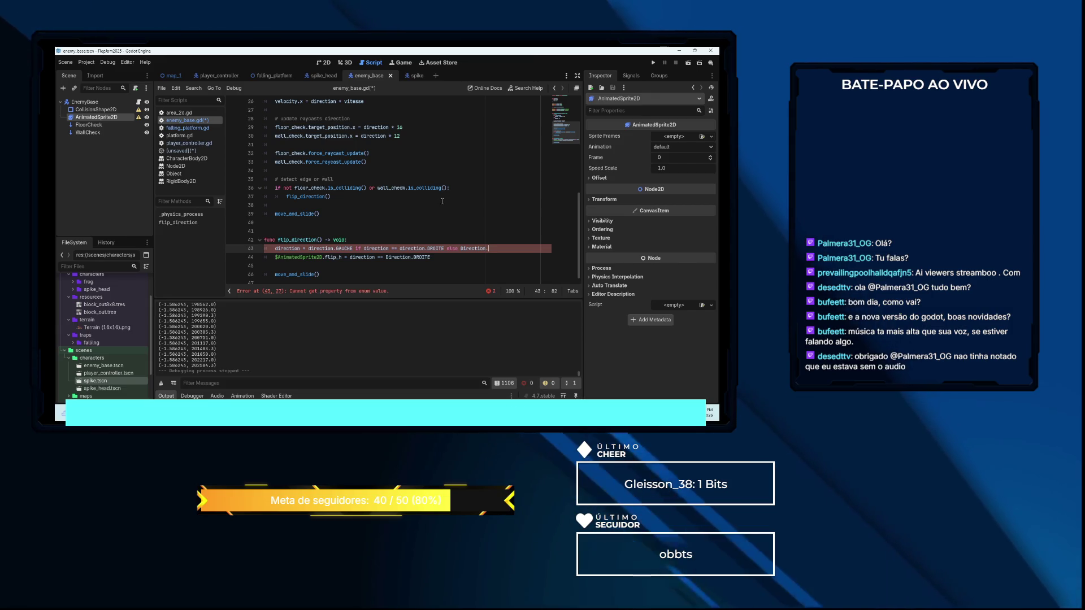
pyautogui.write('.')
pyautogui.press('Down')
pyautogui.press('Return')
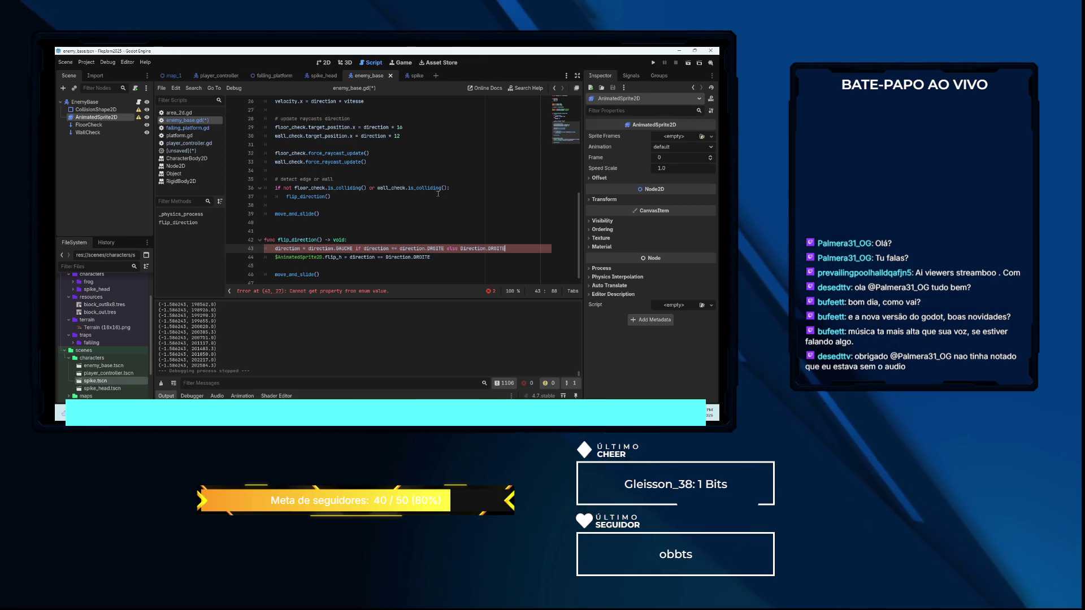
# Scroll up to review the Direction enum, then return to the expression on line 43
pyautogui.click(390, 231)
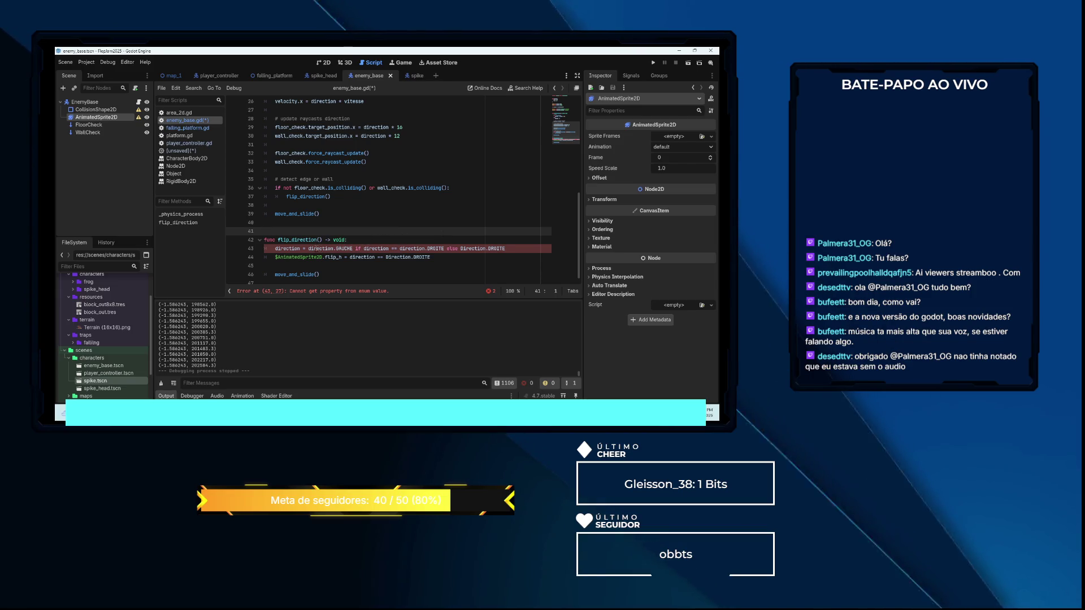
pyautogui.moveTo(316, 248)
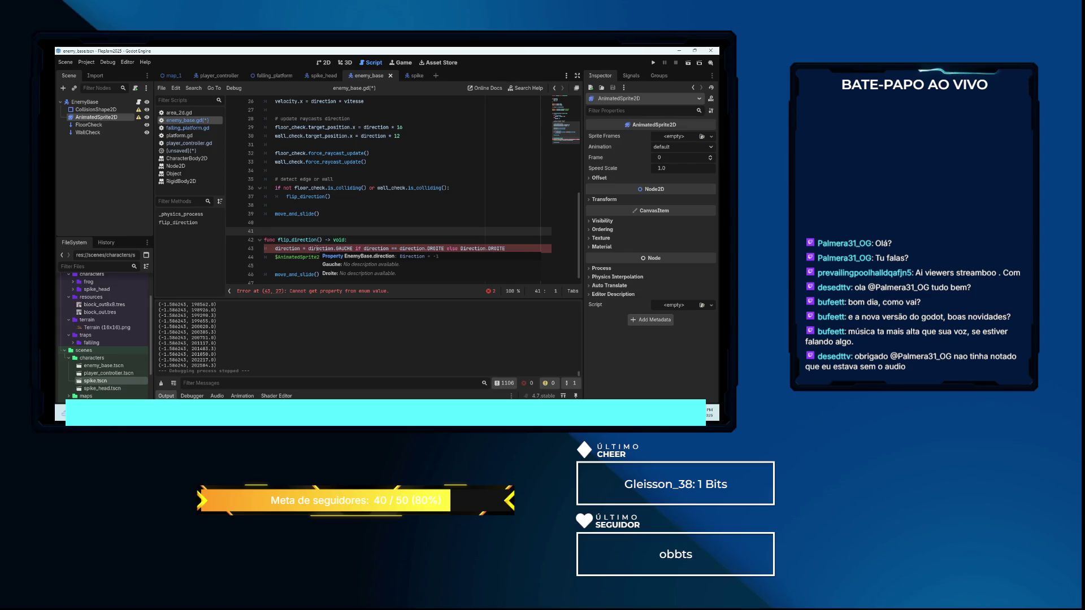
pyautogui.scroll(6, 345, 199)
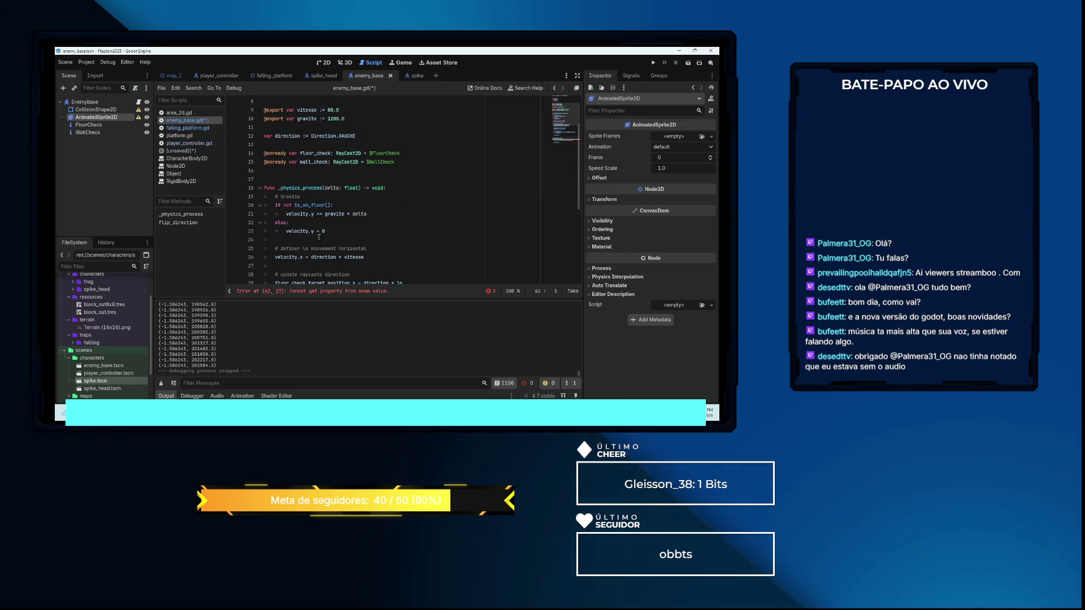
pyautogui.scroll(3, 308, 209)
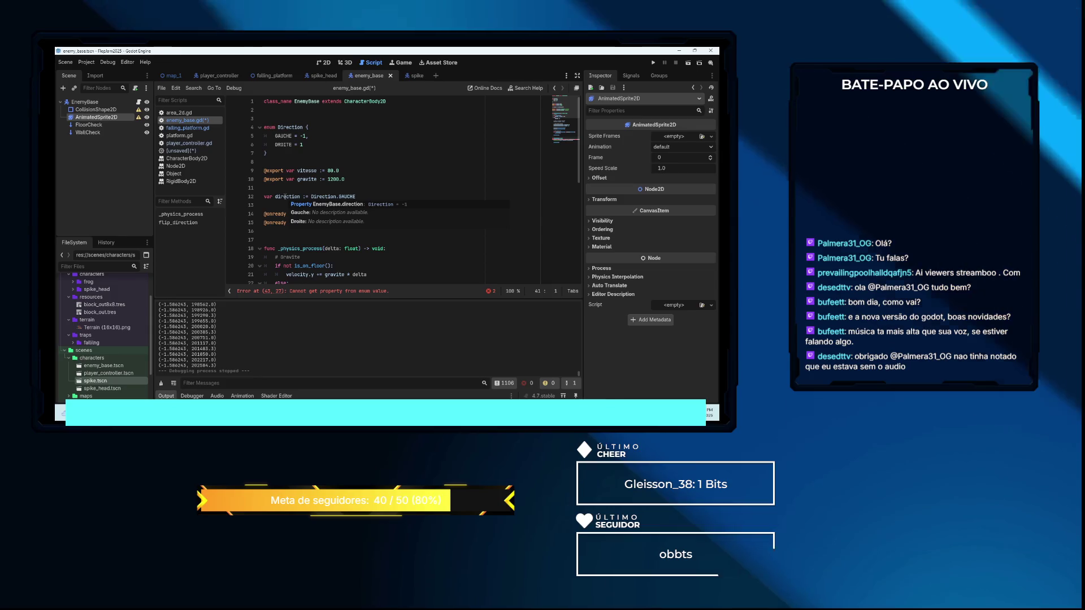
pyautogui.moveTo(284, 197)
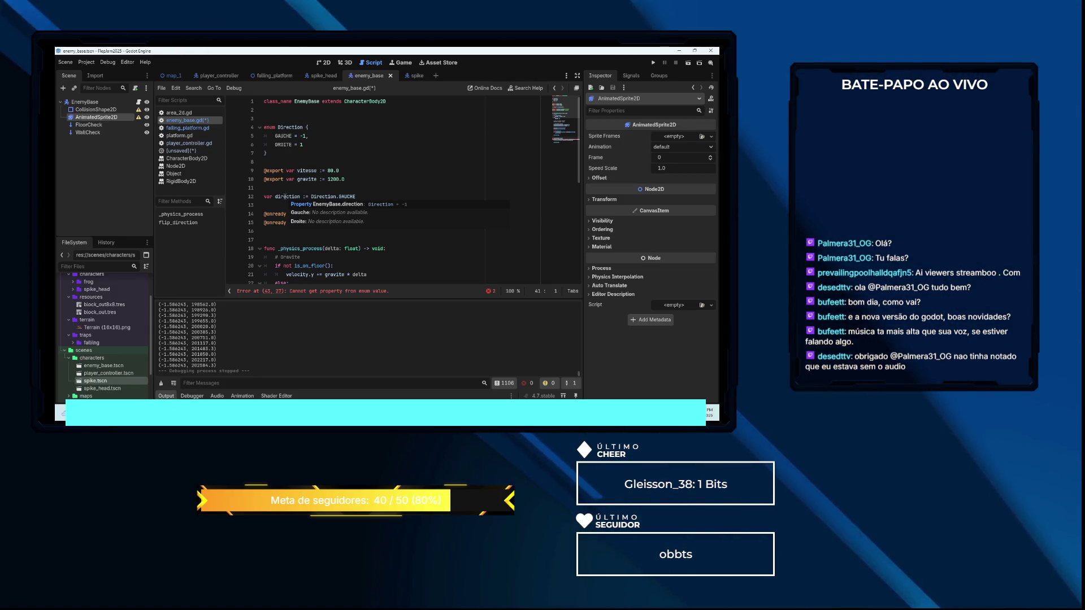
pyautogui.scroll(-10, 335, 176)
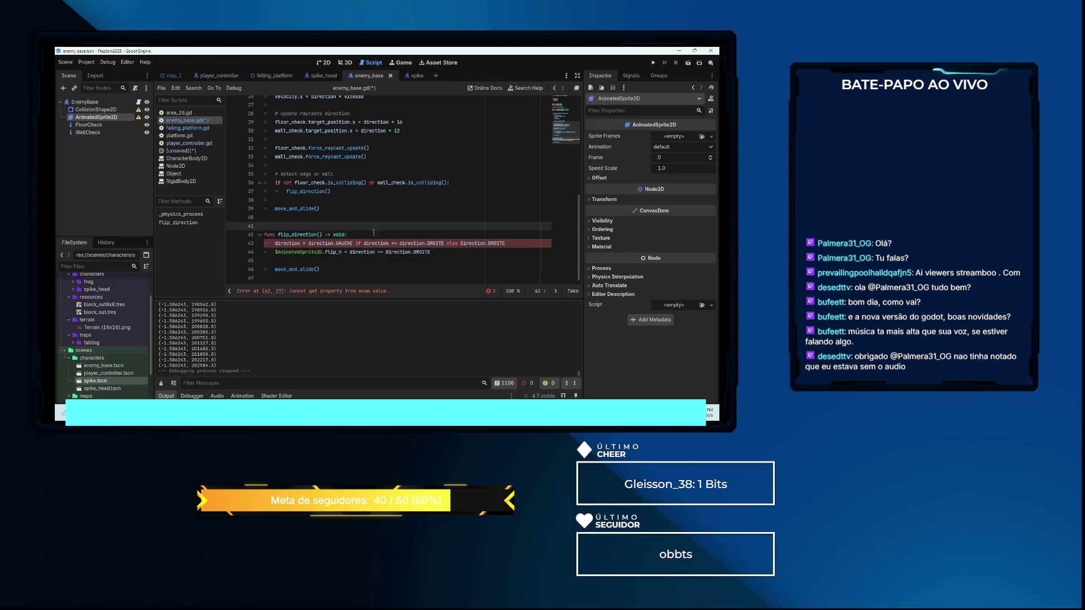
pyautogui.moveTo(374, 244)
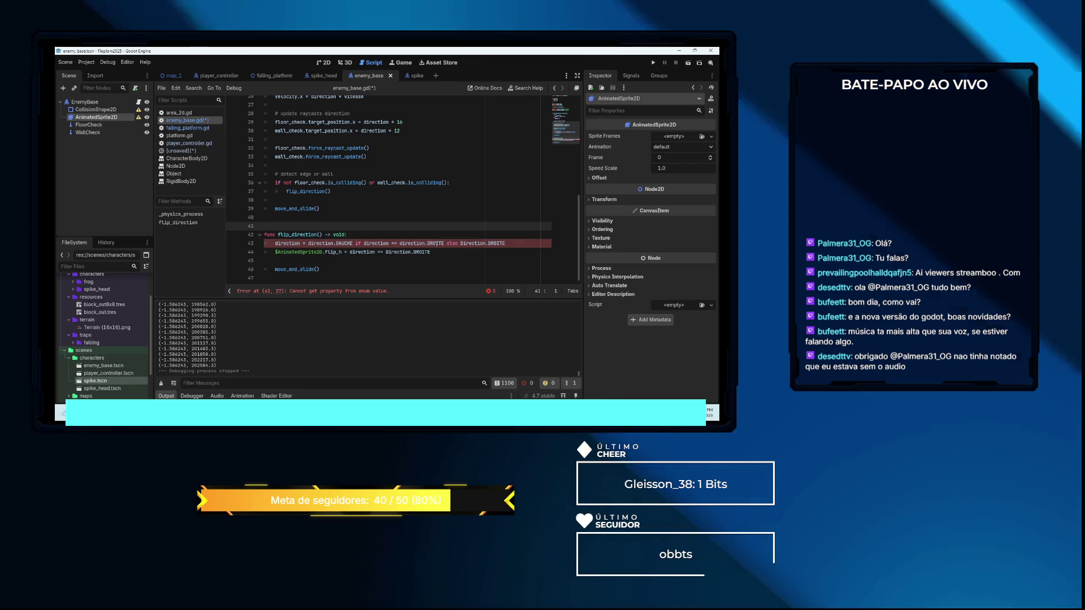
pyautogui.click(437, 244)
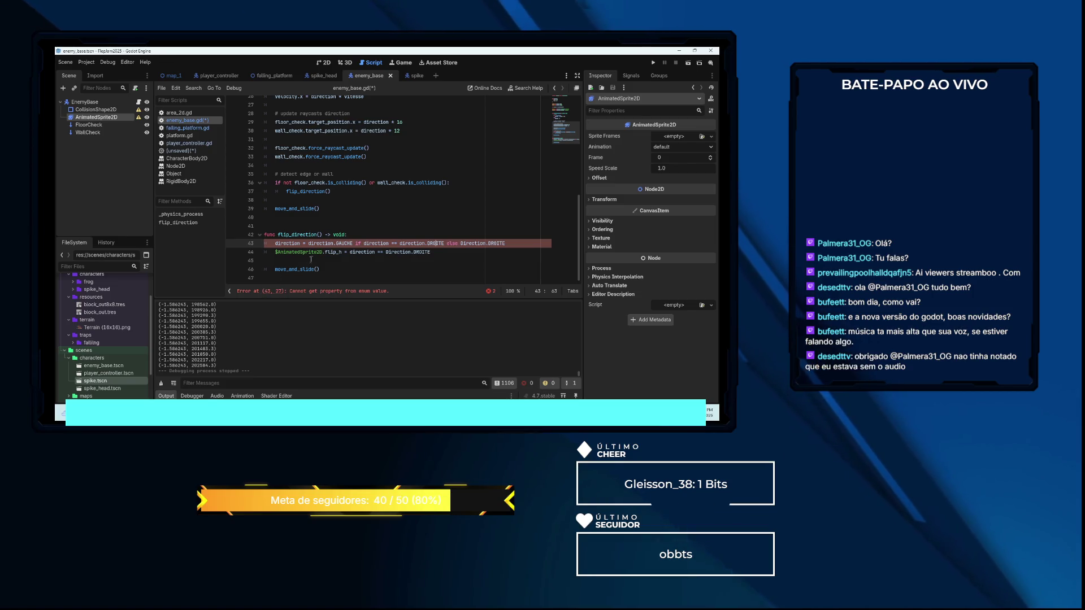
pyautogui.click(330, 244)
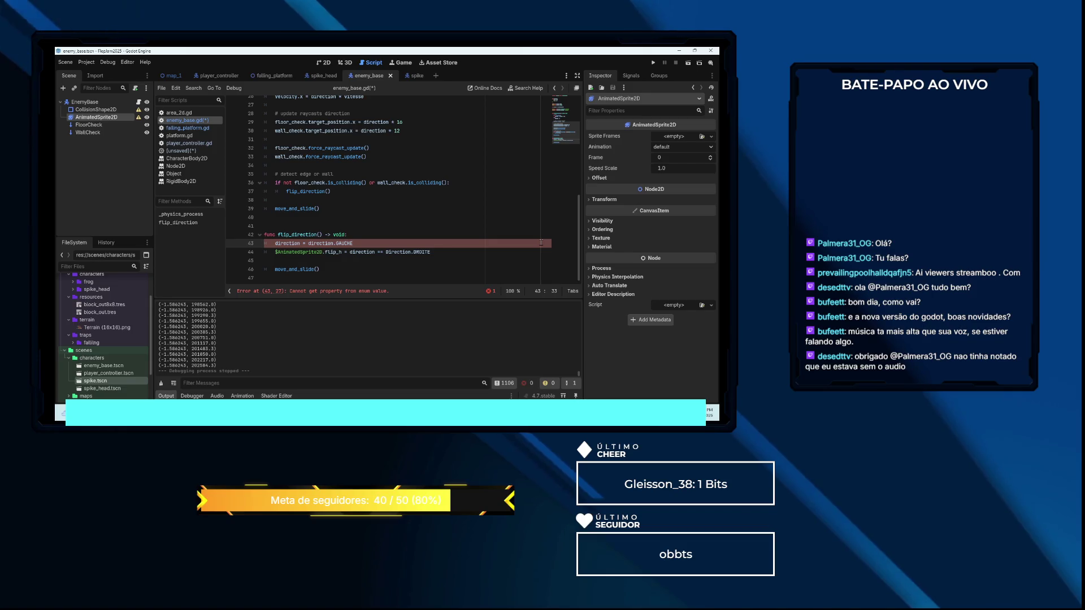
# Capitalize the lowercase direction.DROITE comparison on line 43 to Direction.DROITE
pyautogui.press('BackSpace')
pyautogui.press('BackSpace')
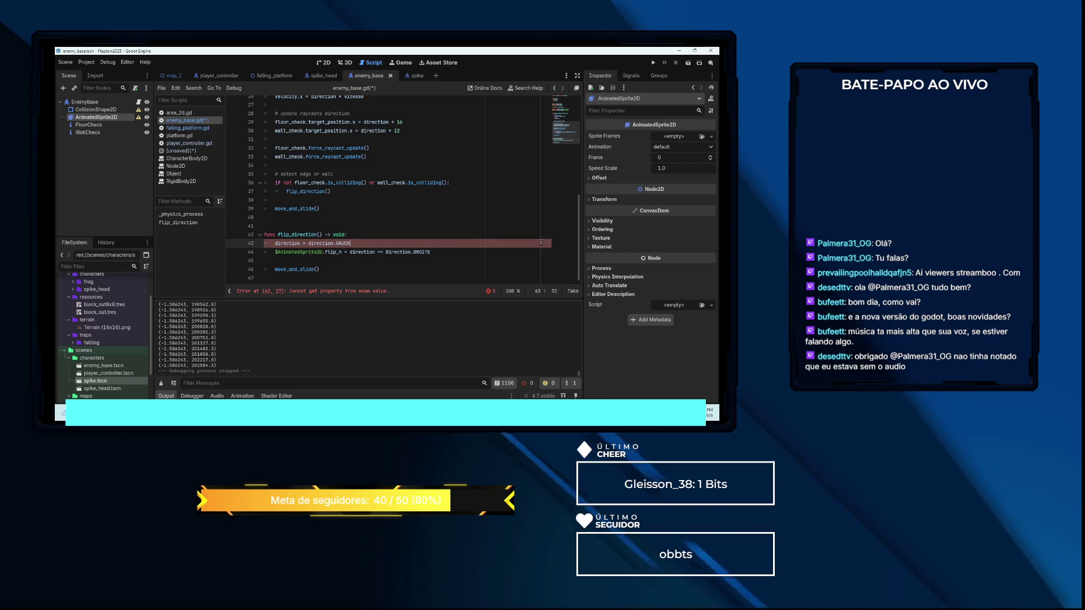
pyautogui.press('BackSpace')
pyautogui.press('BackSpace')
pyautogui.press('BackSpace')
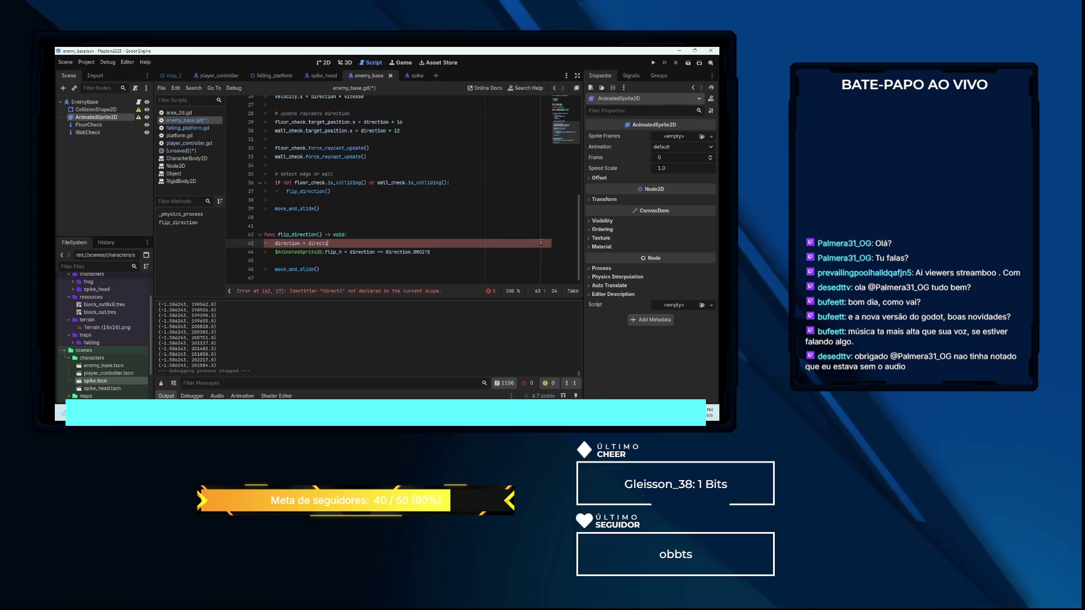
pyautogui.press('BackSpace')
pyautogui.press('BackSpace')
pyautogui.press('BackSpace')
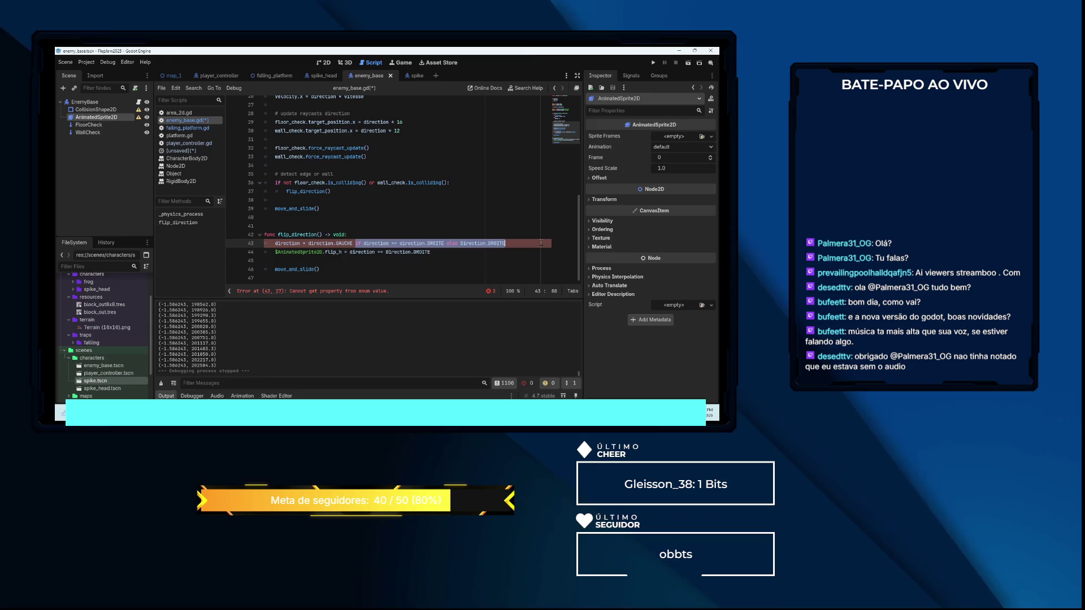
pyautogui.hotkey('ctrl', 'z')
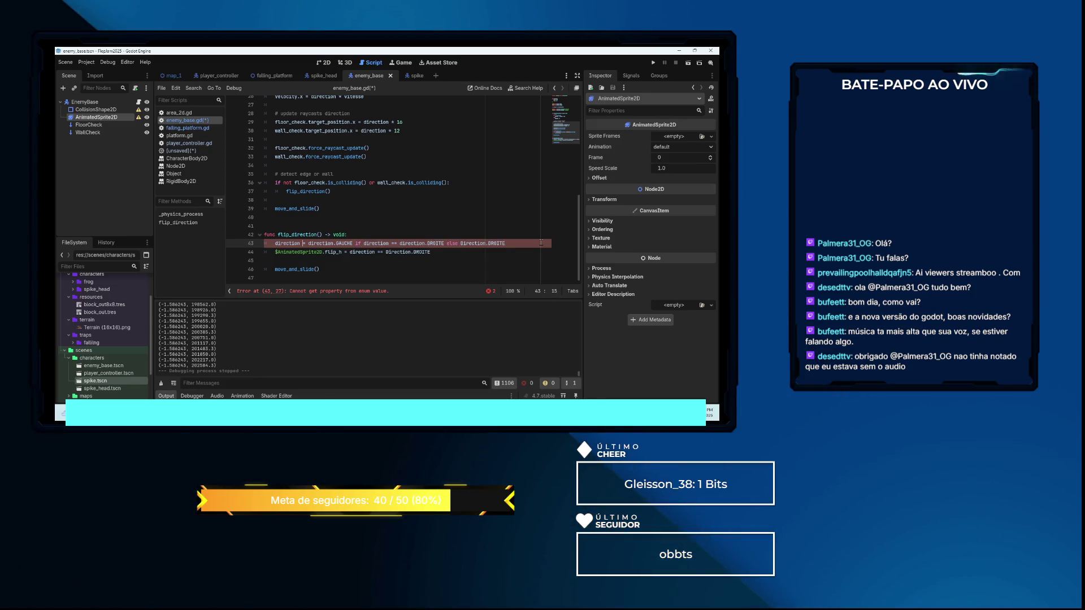
pyautogui.press('Right')
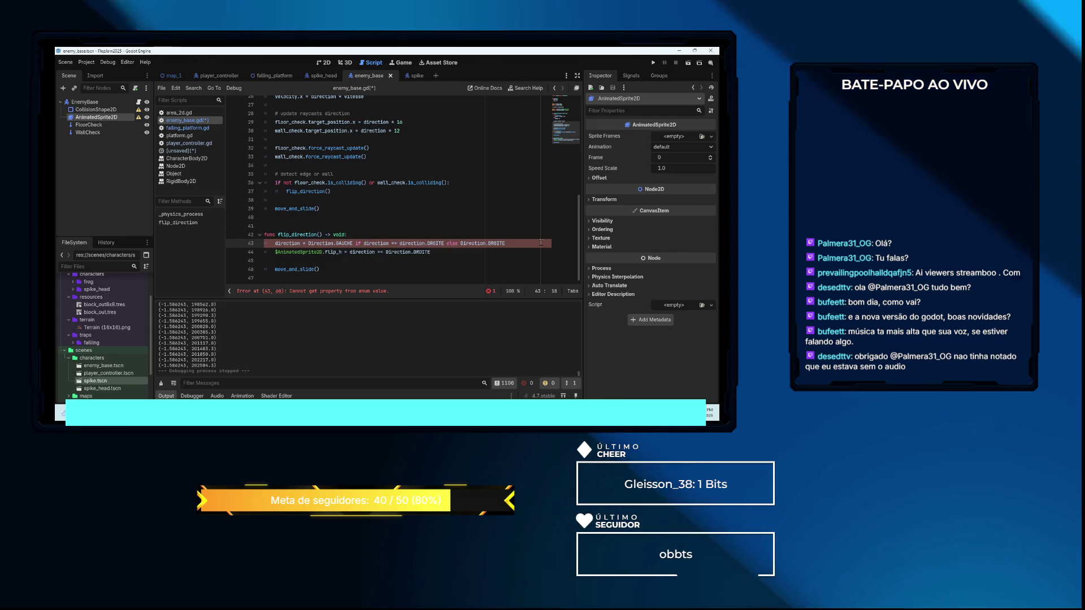
pyautogui.press('Right')
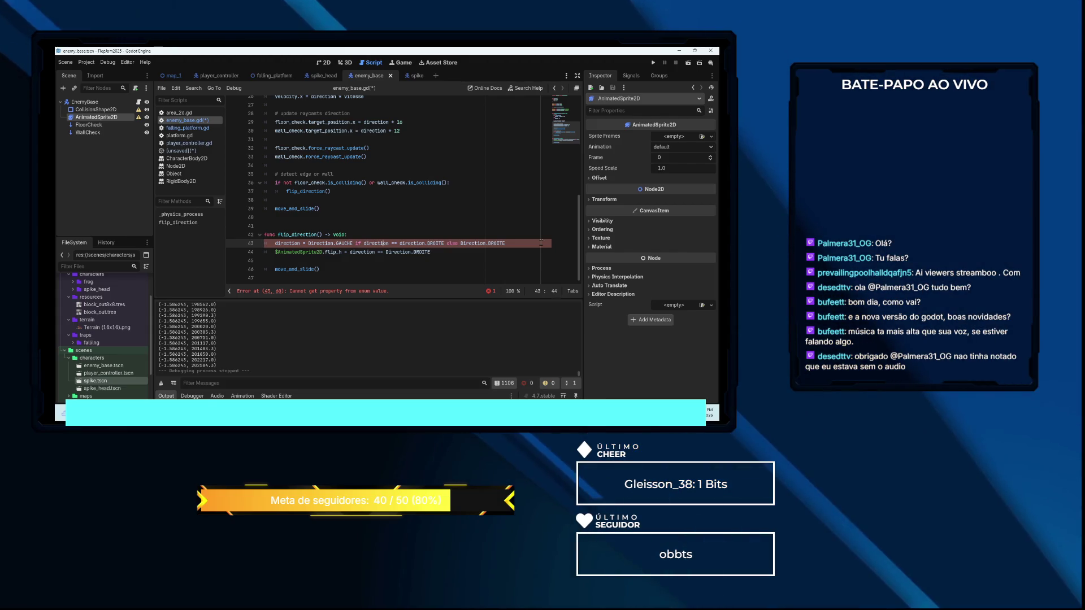
pyautogui.write('D')
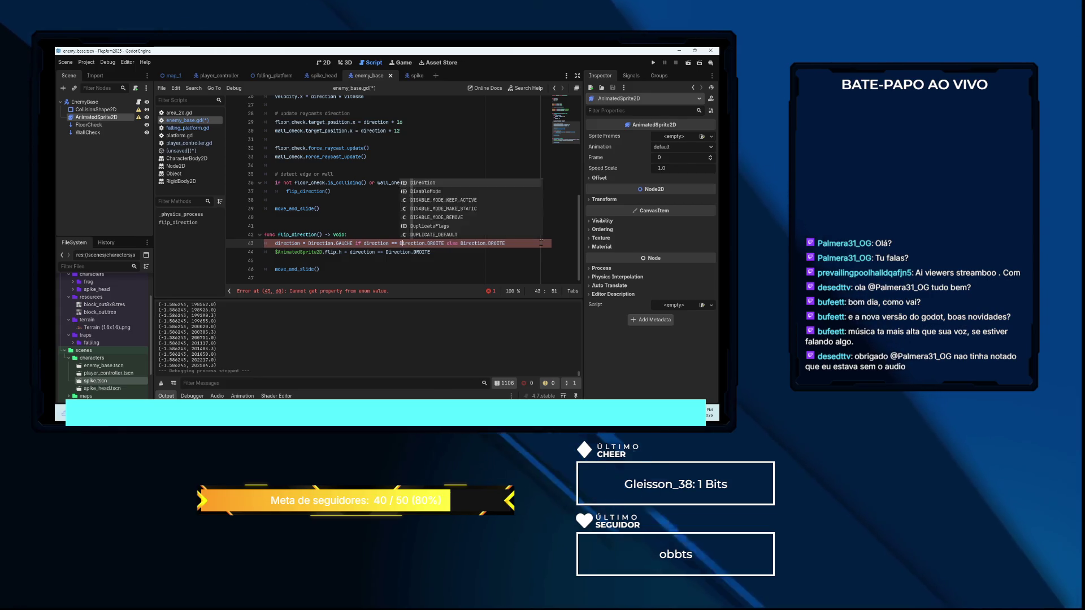
pyautogui.press('Delete')
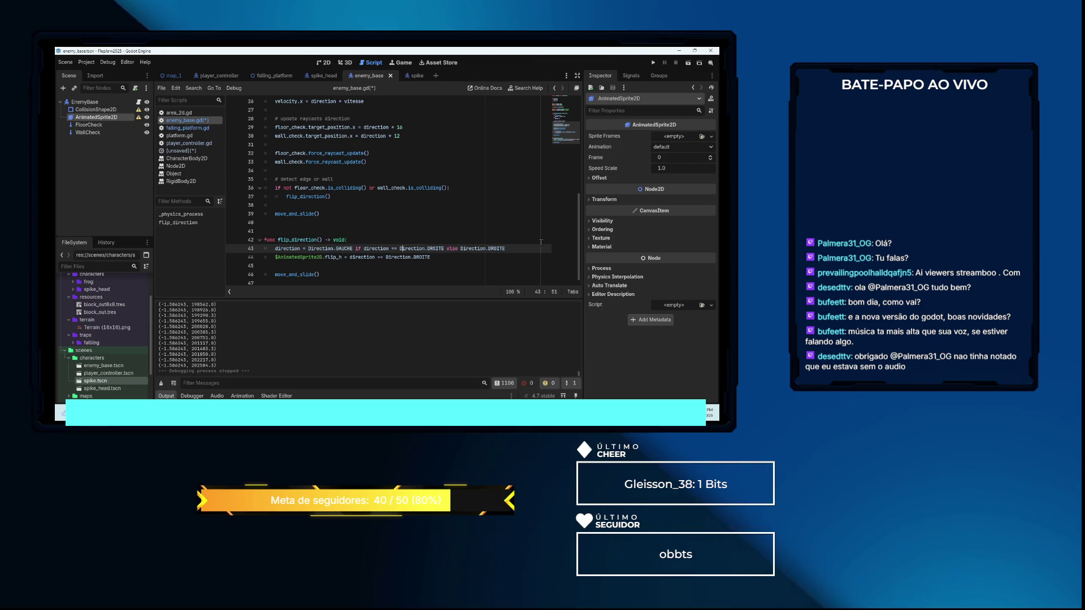
# Save and run the game, jump the frog over the spiked block, then close it
pyautogui.press('F5')
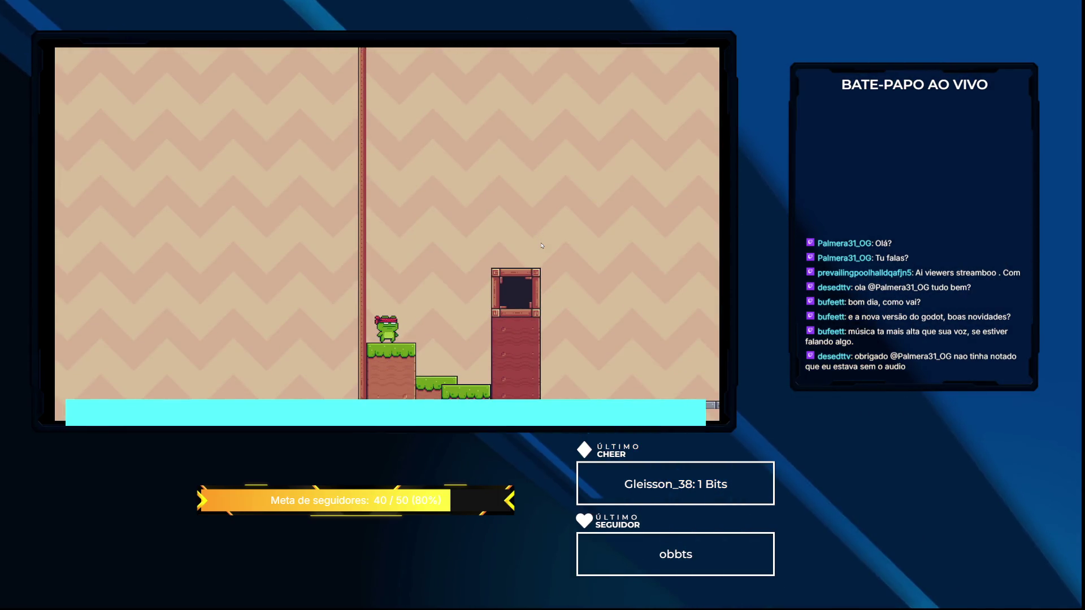
pyautogui.press('Right')
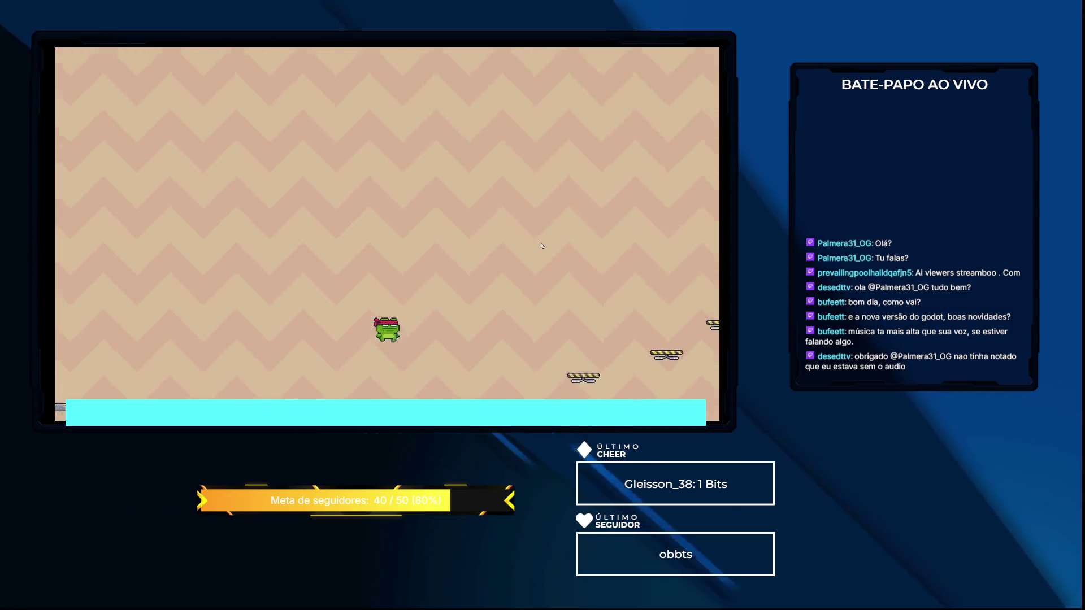
pyautogui.press('Left')
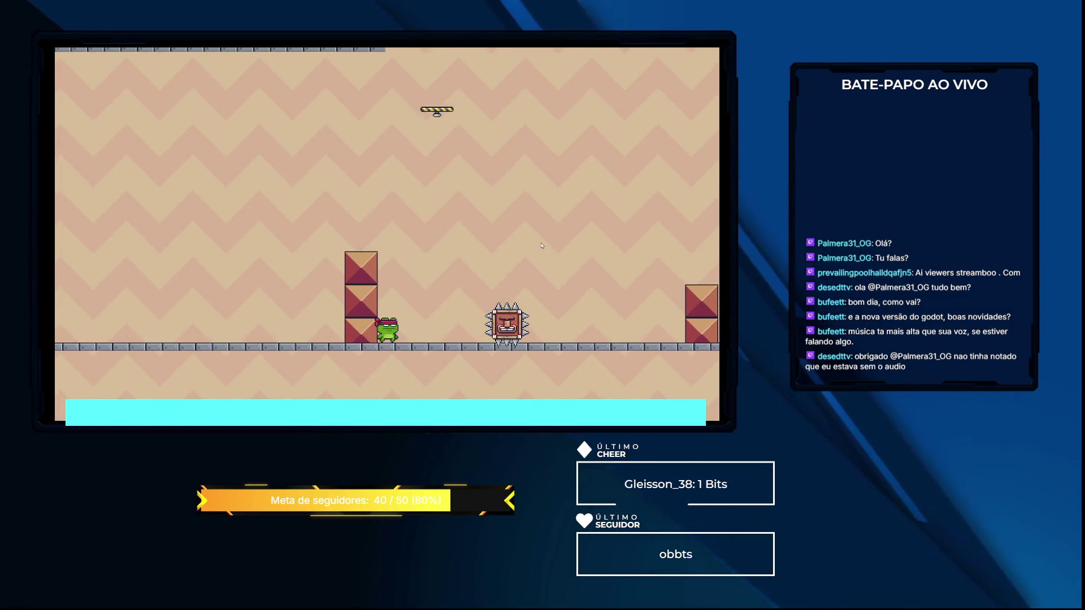
pyautogui.press('space')
pyautogui.press('Right')
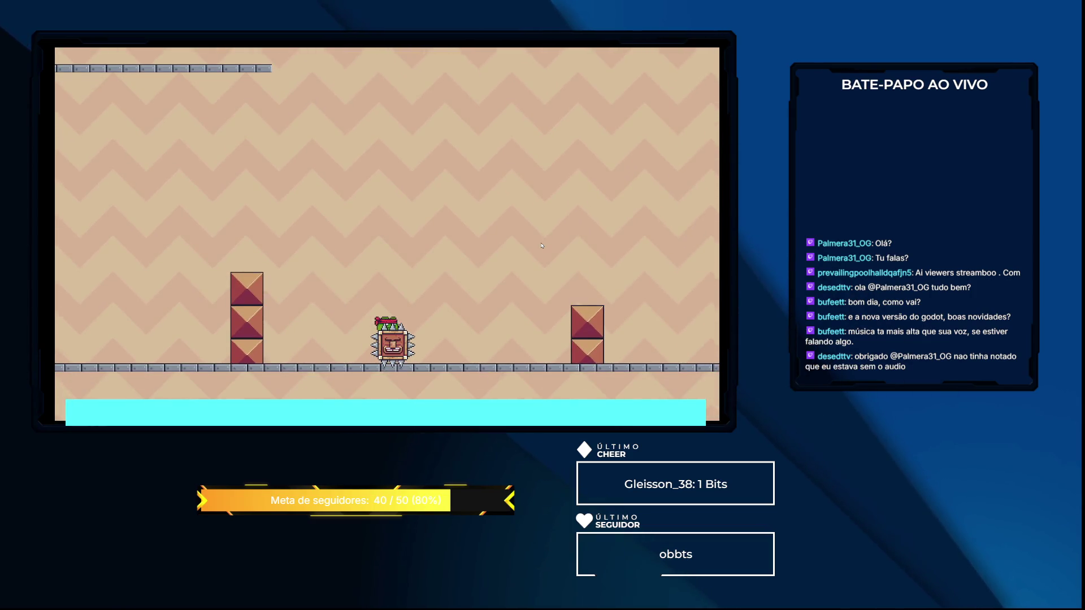
pyautogui.press('space')
pyautogui.press('Left')
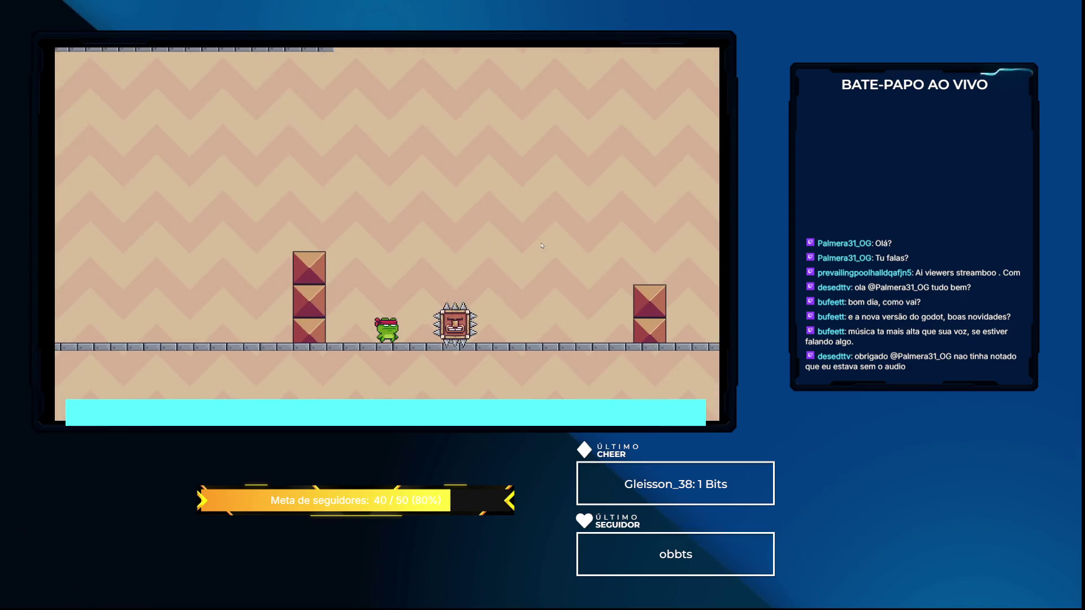
pyautogui.hotkey('alt', 'F4')
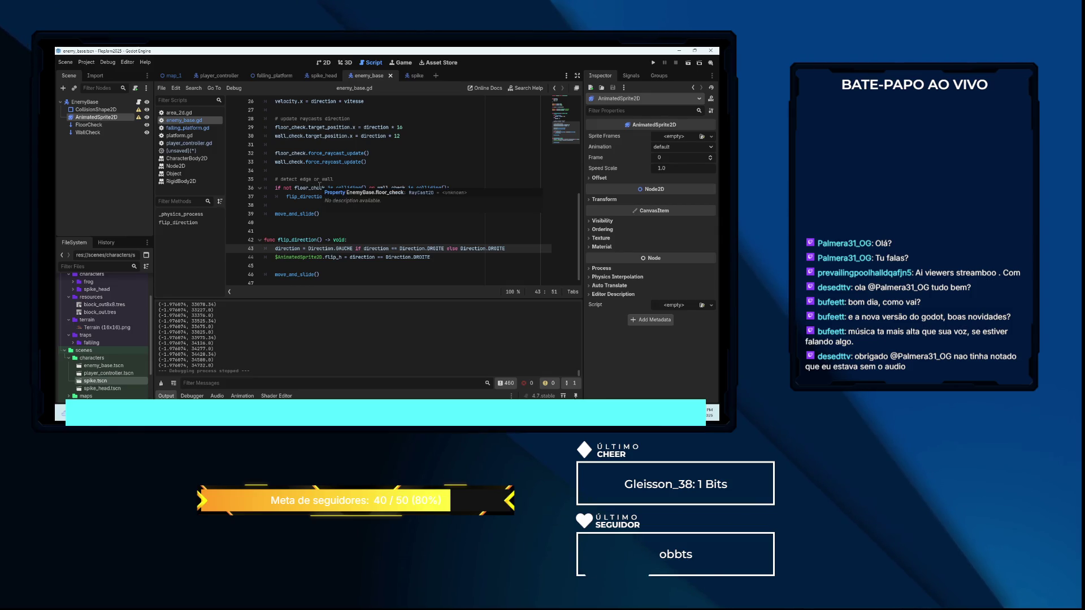
# Drop the floor_check condition from line 36, leaving 'if wall_check.is_colliding():', and run the game
pyautogui.click(405, 215)
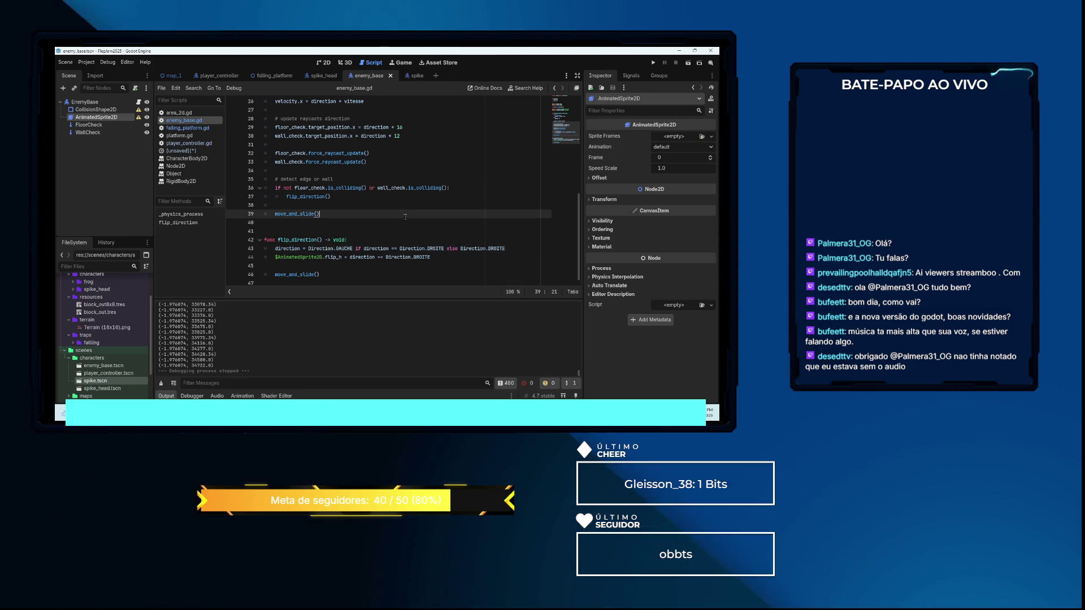
pyautogui.moveTo(377, 188); pyautogui.dragTo(303, 188)
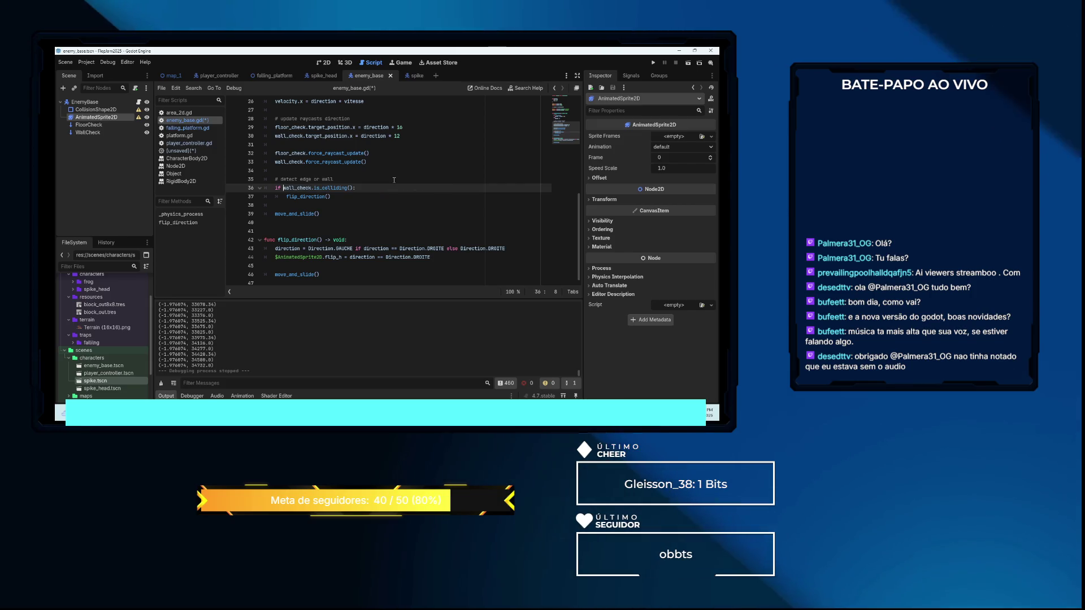
pyautogui.press('F5')
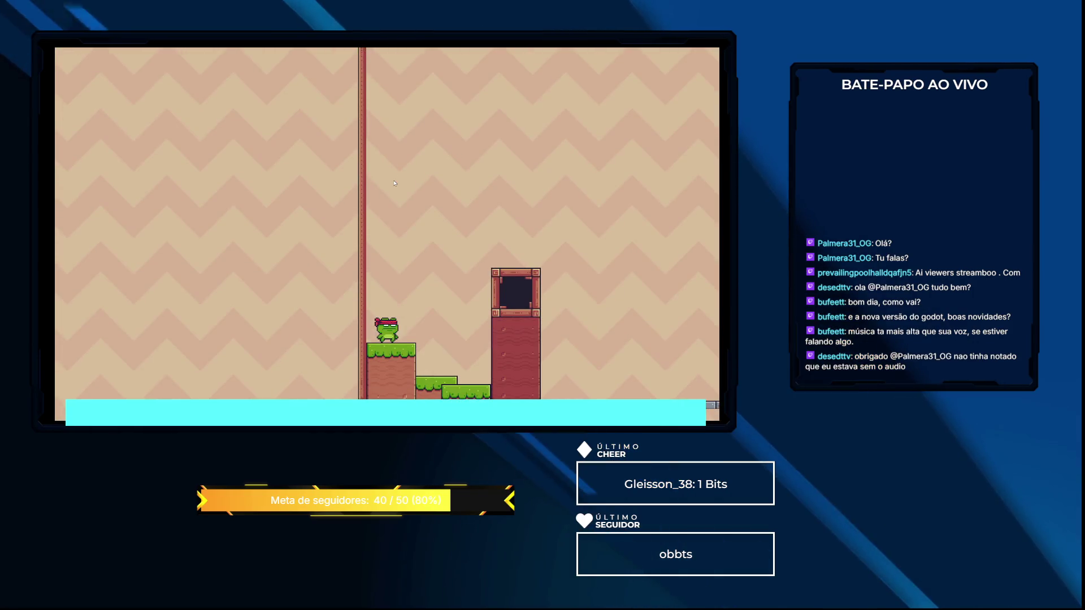
# Walk the frog right, jump over the spiked block, then stop the run
pyautogui.press('Right')
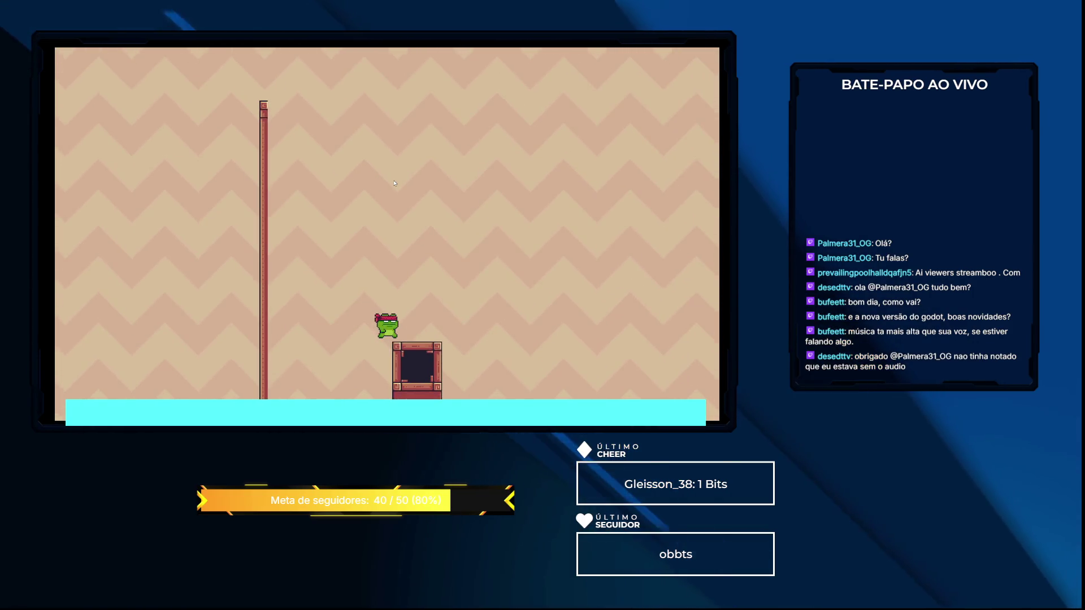
pyautogui.press('Right')
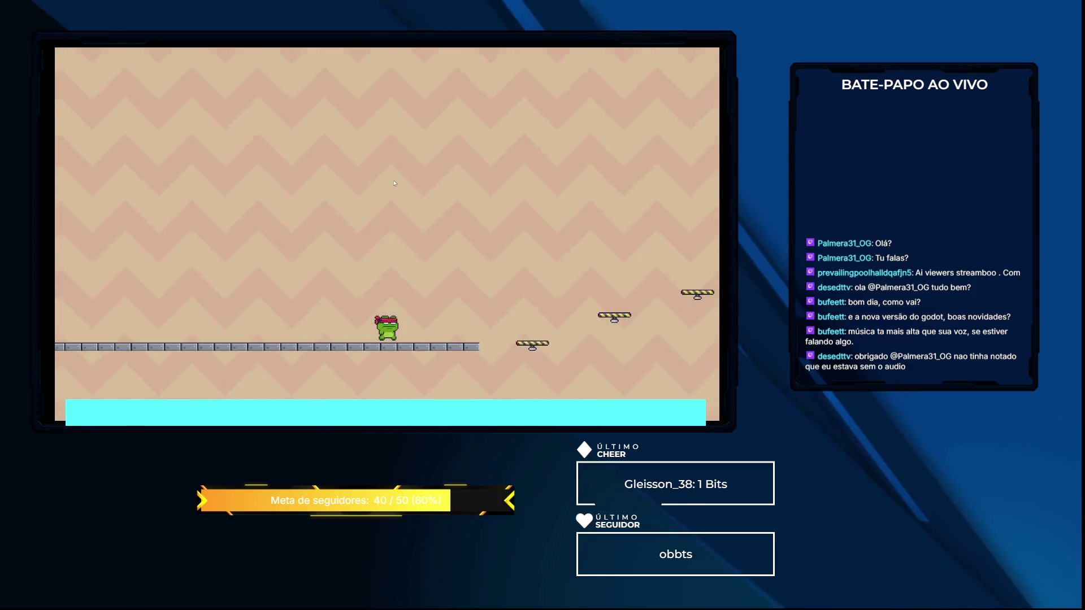
pyautogui.press('Right')
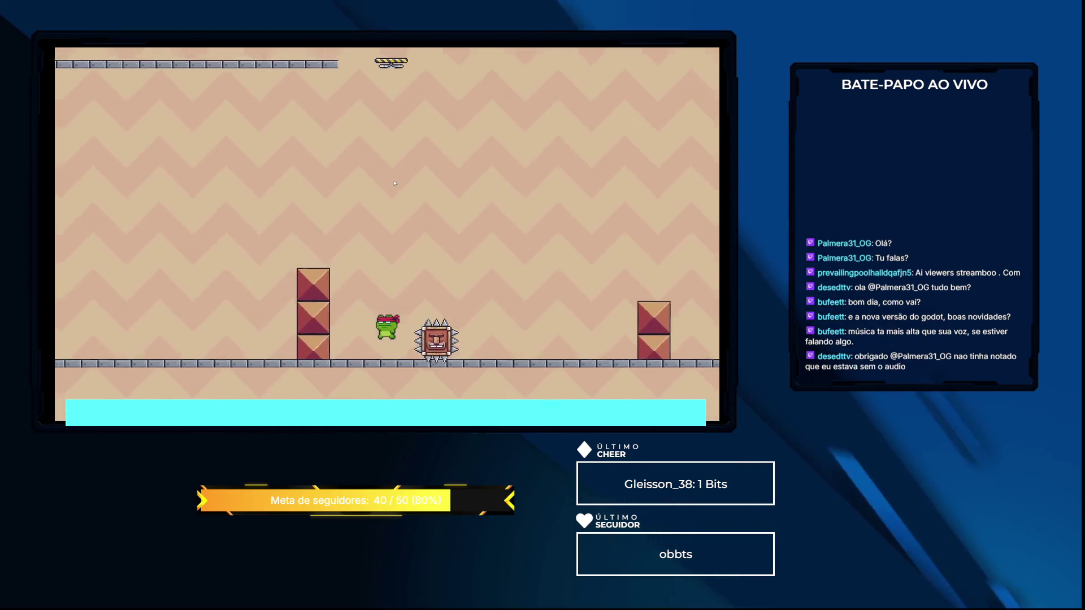
pyautogui.press('Right')
pyautogui.press('space')
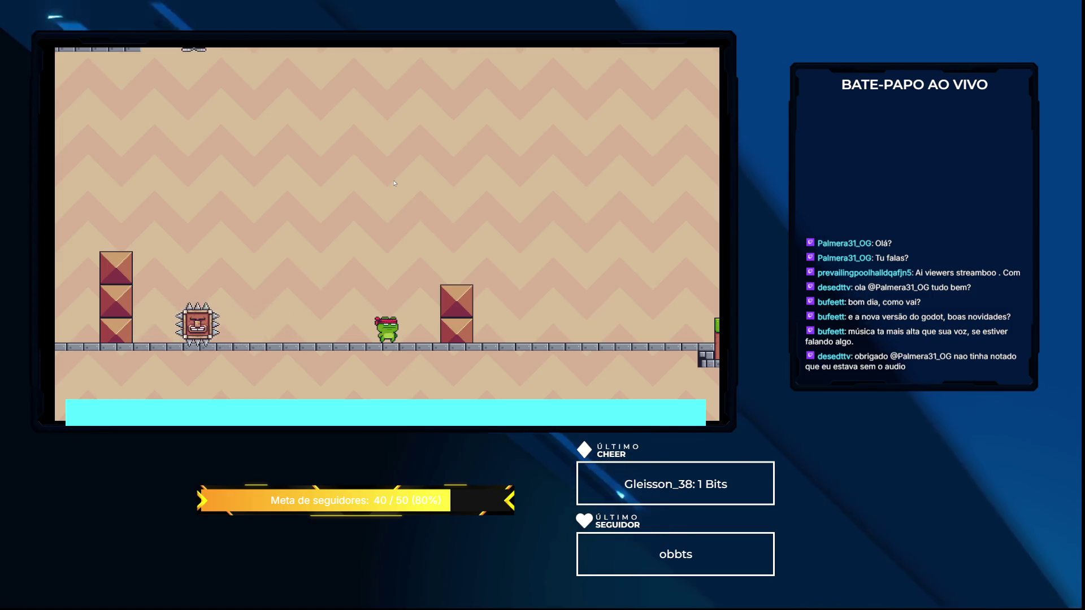
pyautogui.press('F8')
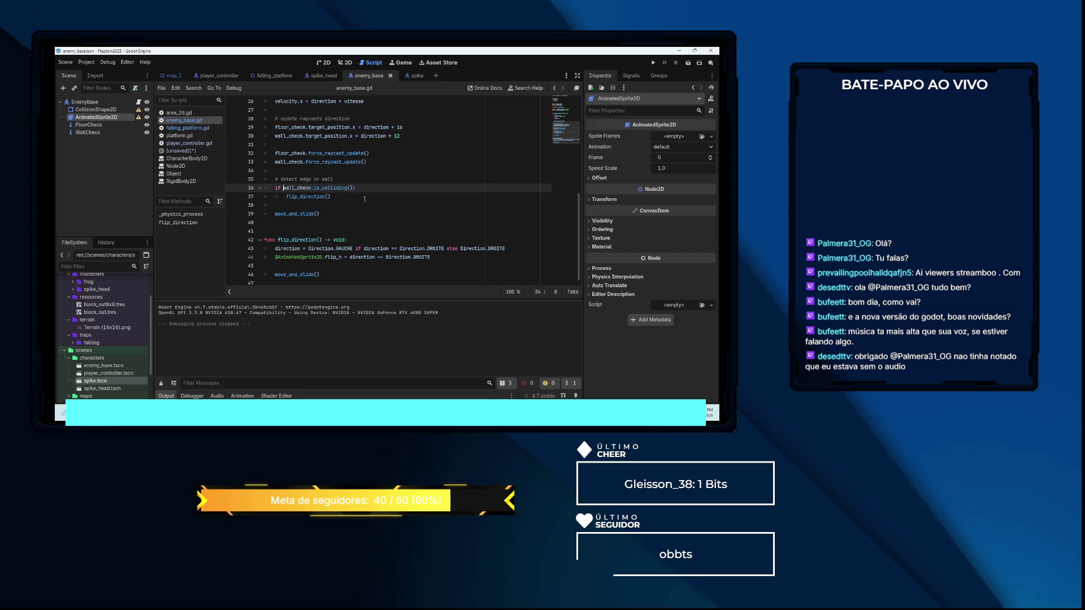
pyautogui.scroll(1, 339, 187)
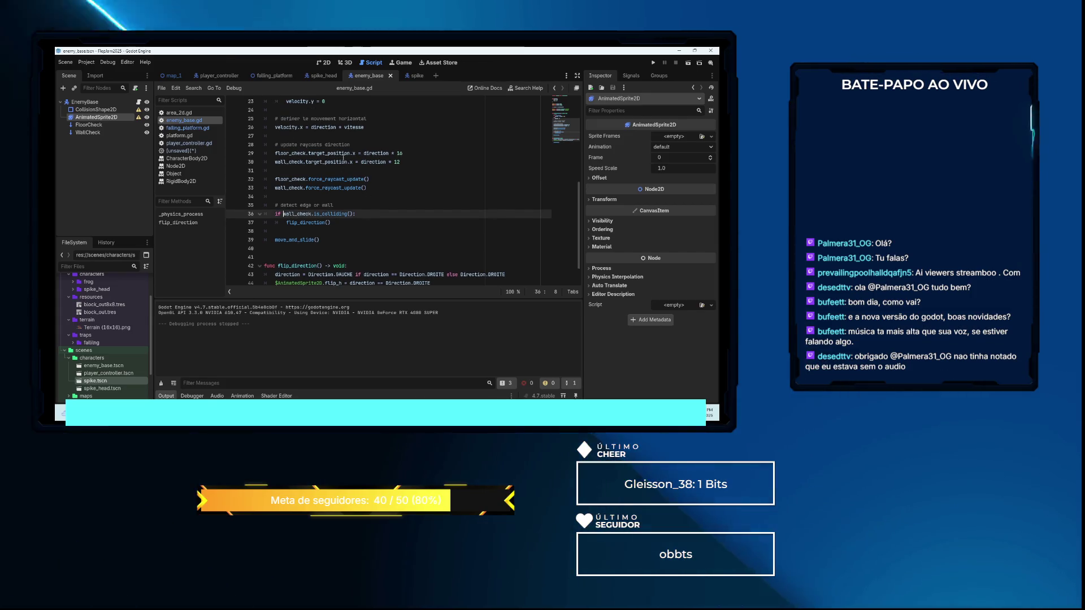
pyautogui.scroll(4, 356, 167)
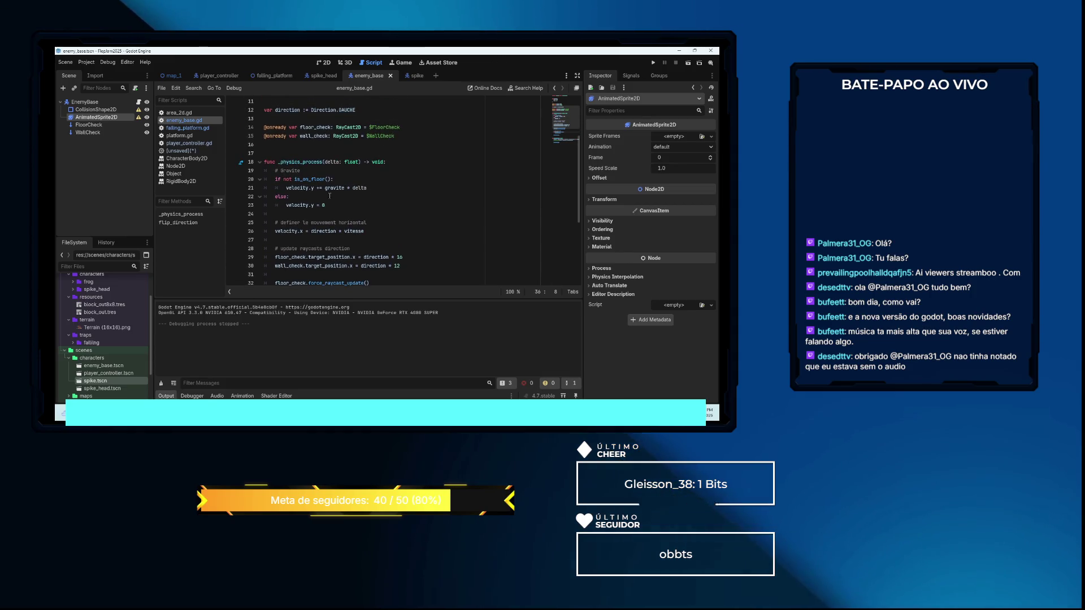
pyautogui.scroll(3, 334, 195)
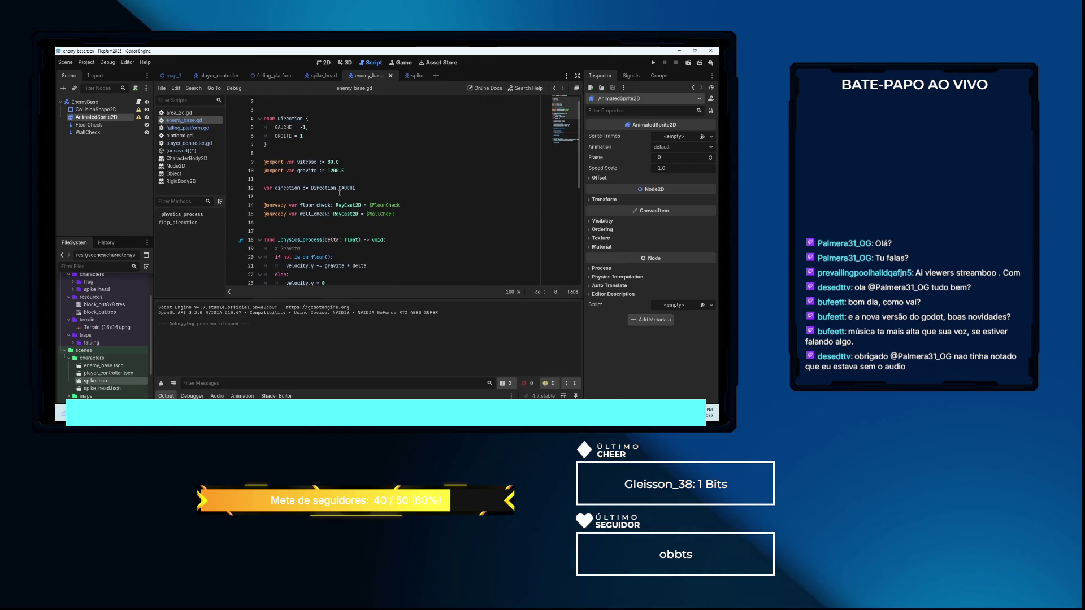
pyautogui.scroll(-2, 339, 194)
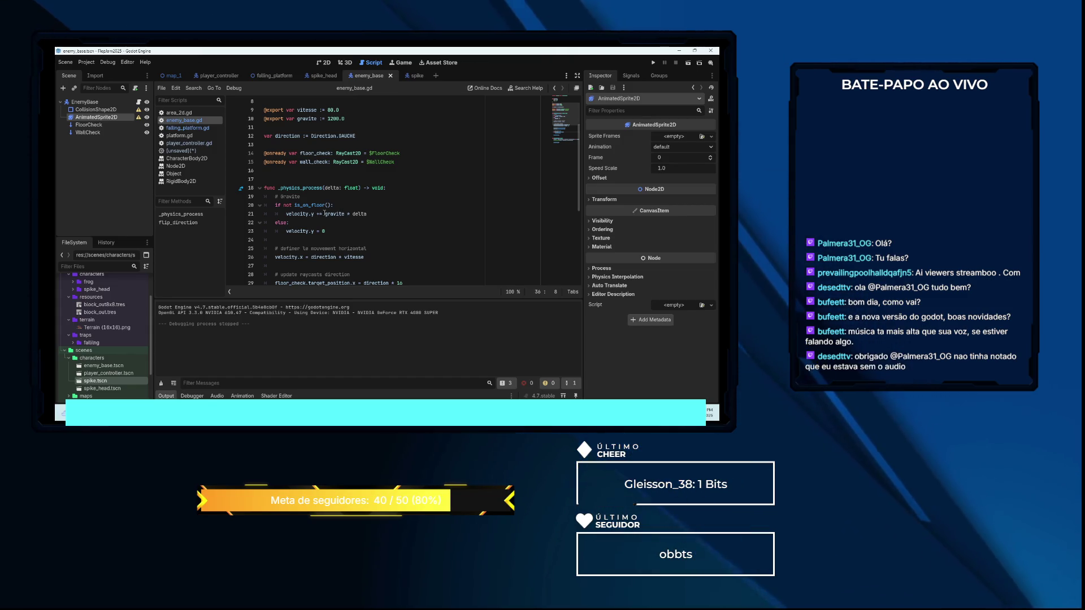
pyautogui.scroll(-5, 345, 216)
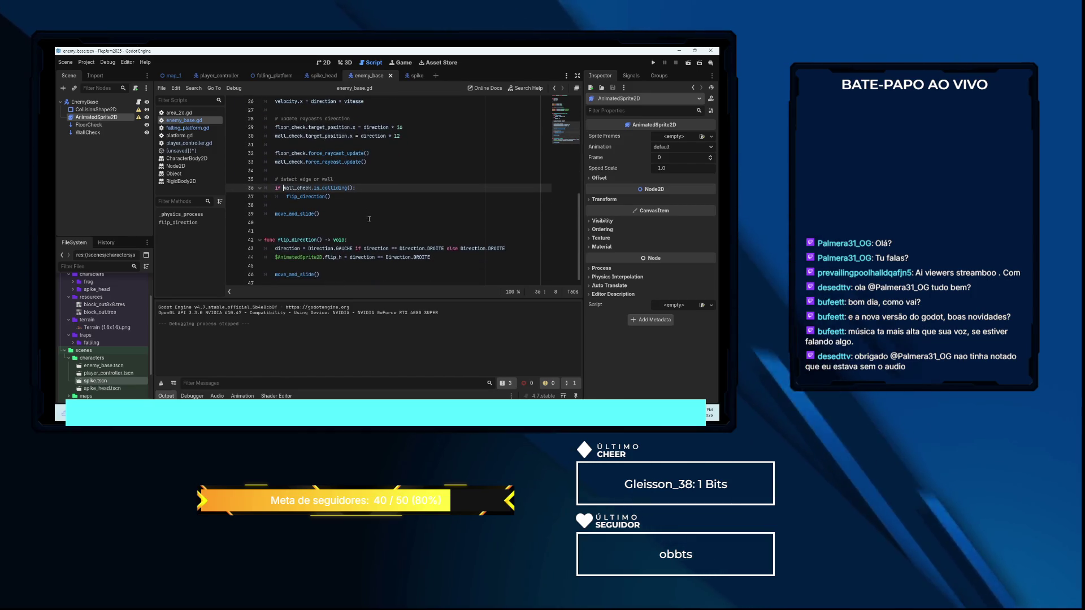
pyautogui.scroll(3, 369, 219)
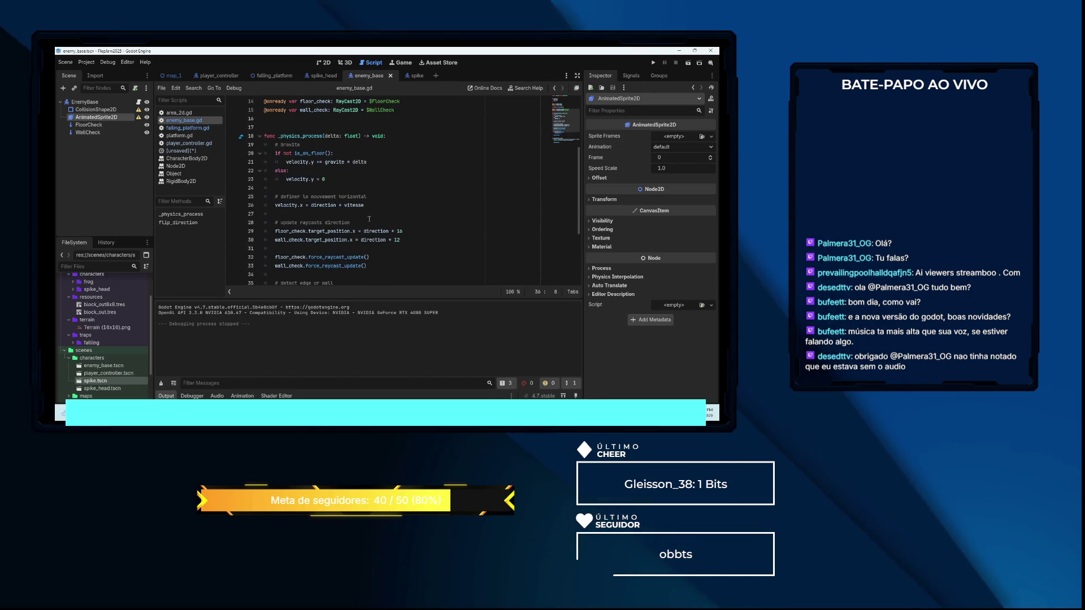
pyautogui.scroll(-4, 369, 219)
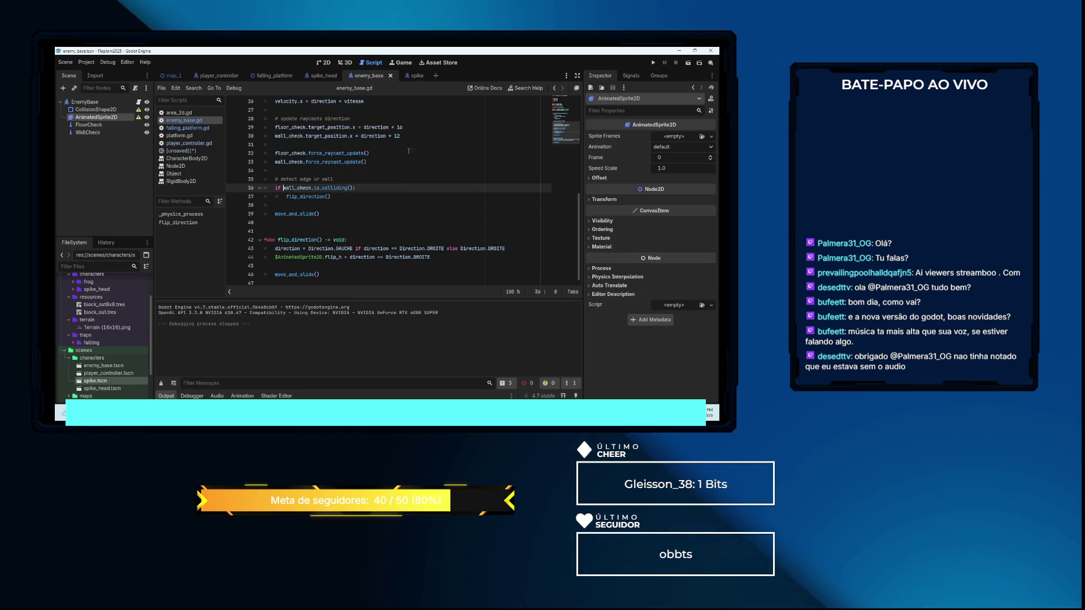
# Open the spike scene in the 2D view and raise FloorCheck to (0, -50)
pyautogui.click(416, 76)
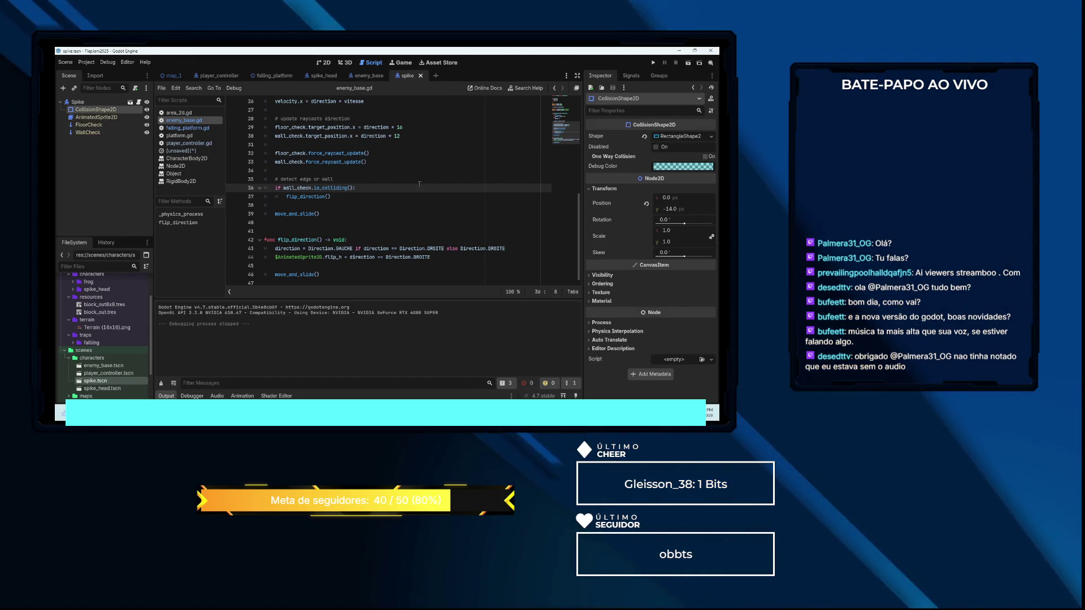
pyautogui.click(367, 76)
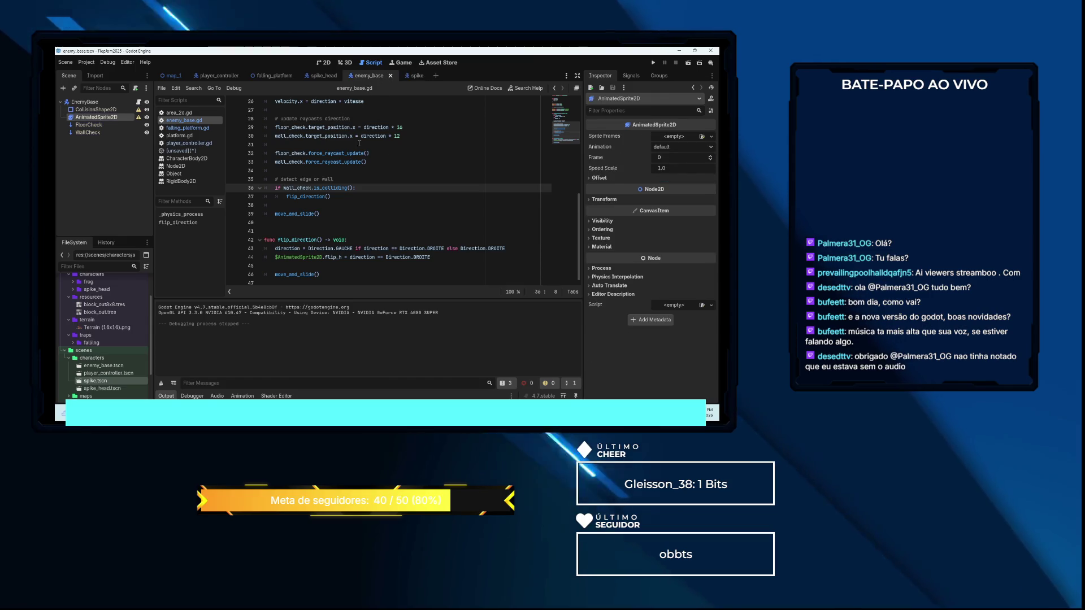
pyautogui.click(325, 63)
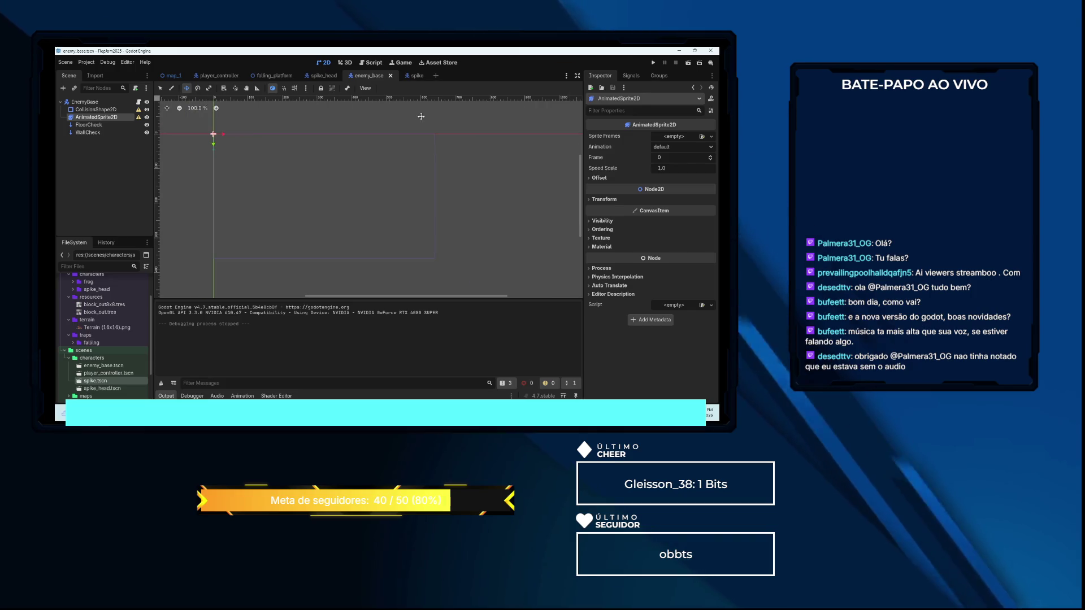
pyautogui.click(418, 77)
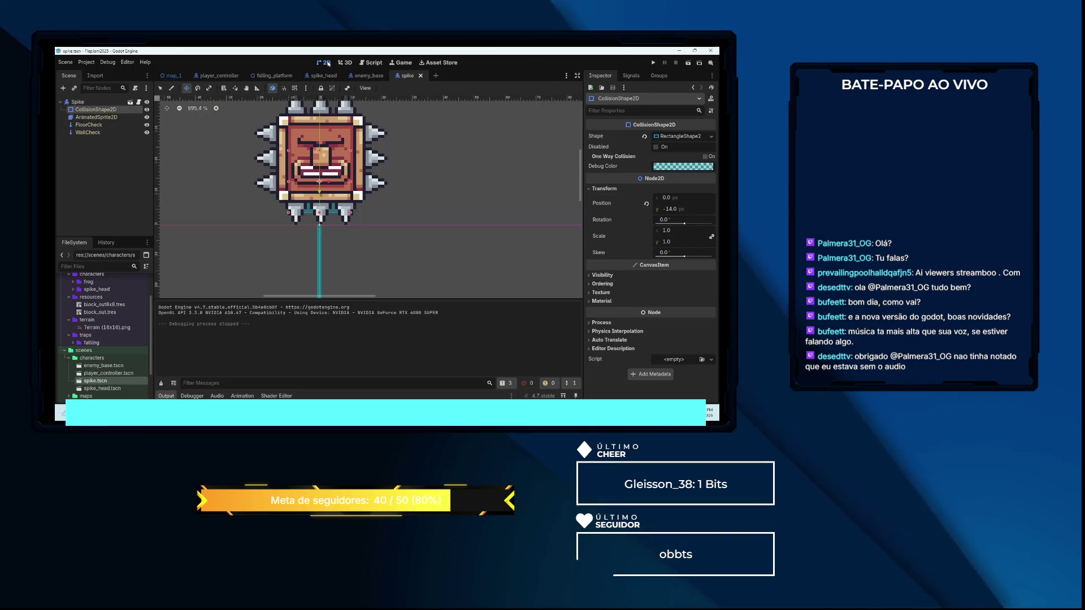
pyautogui.scroll(-2, 357, 124)
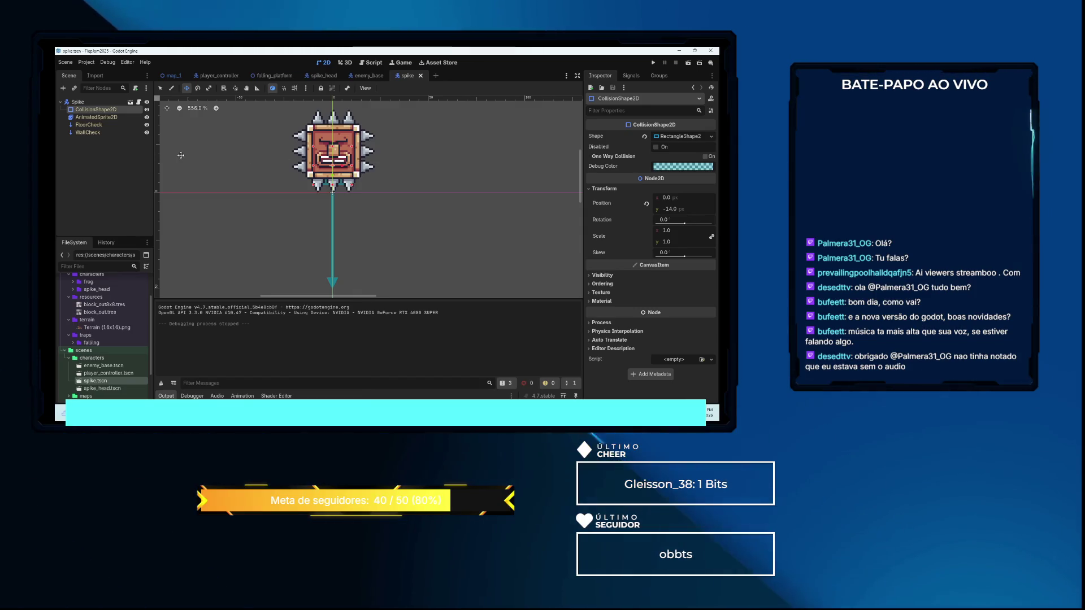
pyautogui.click(95, 126)
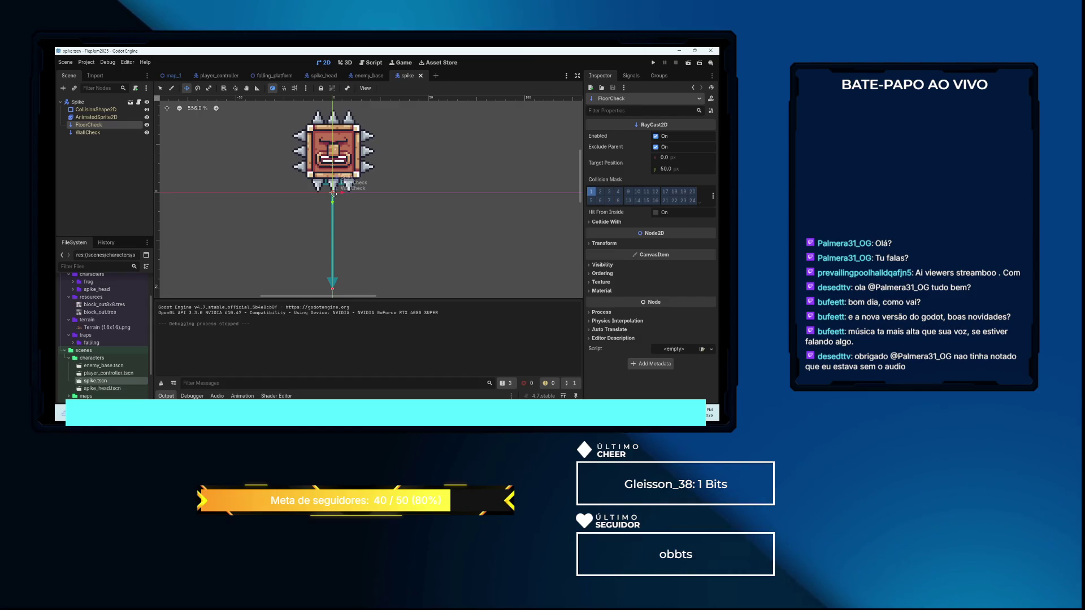
pyautogui.moveTo(334, 160); pyautogui.dragTo(335, 100)
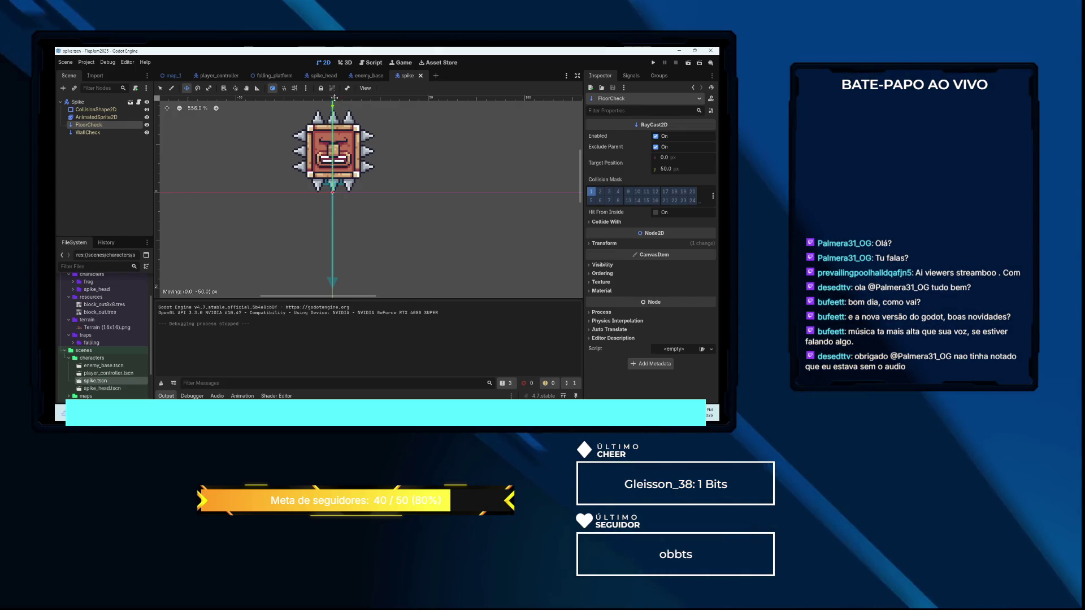
pyautogui.scroll(6, 353, 154)
pyautogui.scroll(-6, 358, 155)
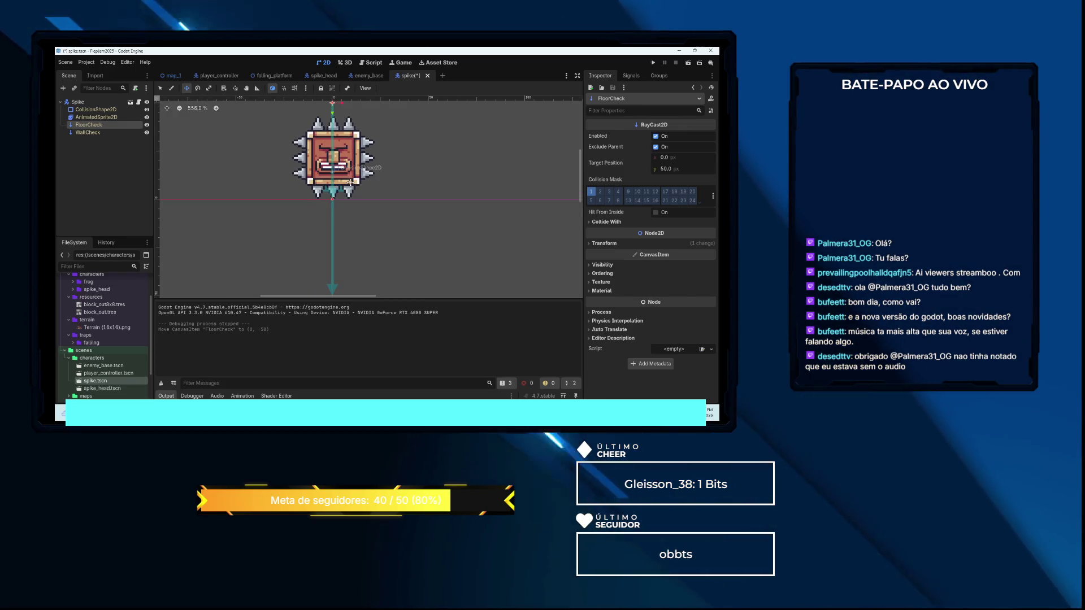
# Raise the spike's WallCheck raycast to (0, -50)
pyautogui.click(85, 133)
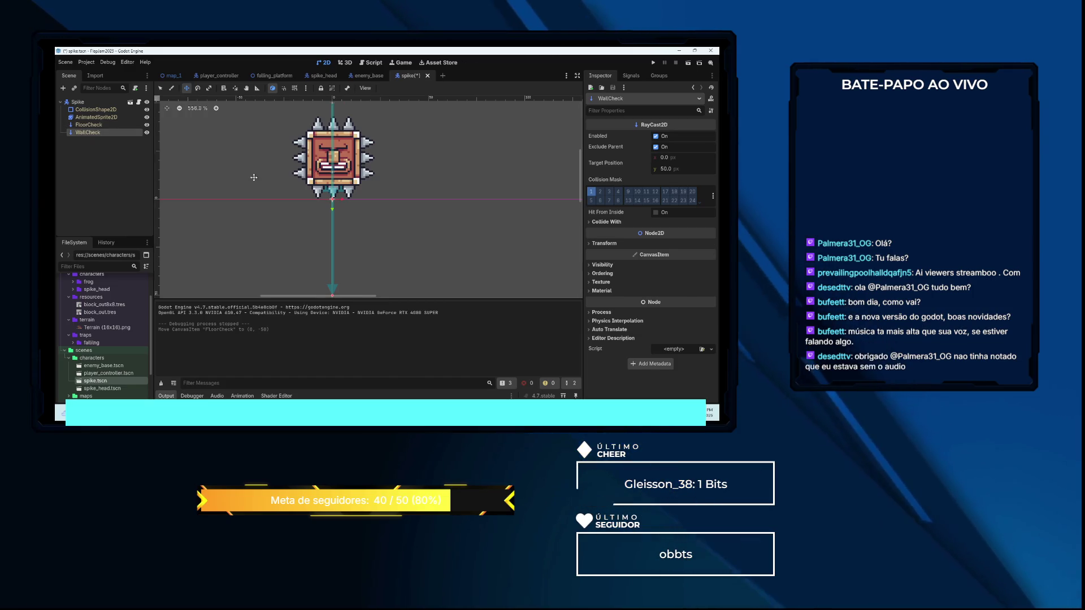
pyautogui.scroll(-4, 279, 190)
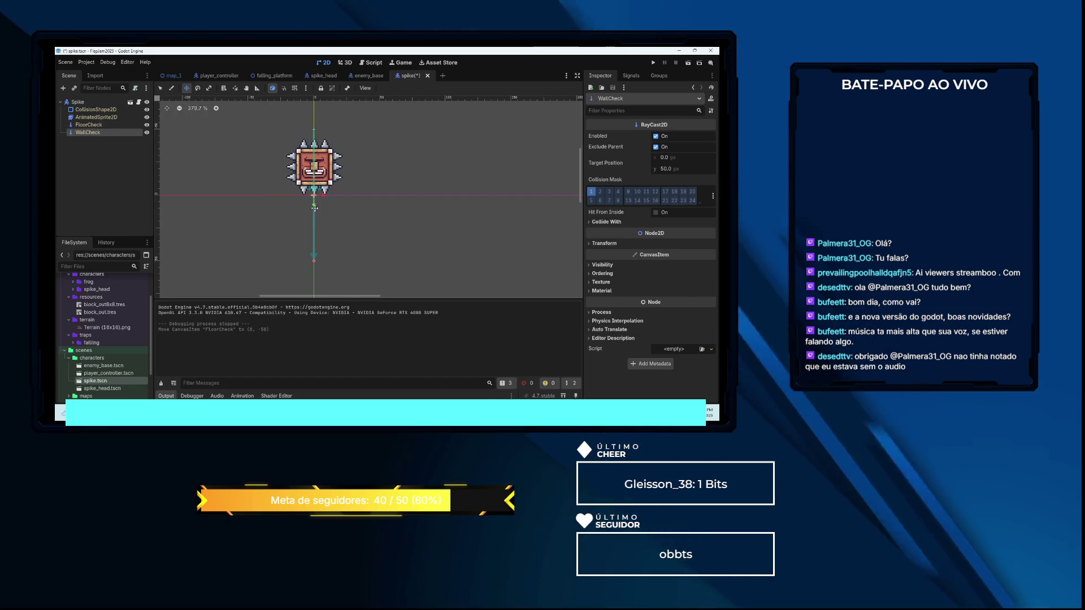
pyautogui.scroll(3, 313, 208)
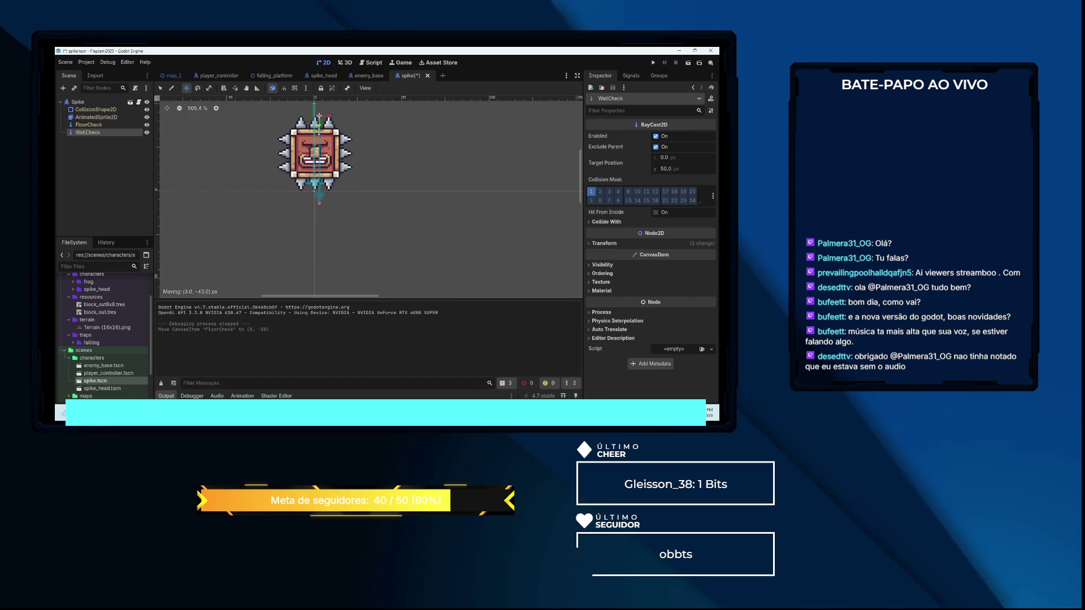
pyautogui.moveTo(315, 124); pyautogui.dragTo(315, 119)
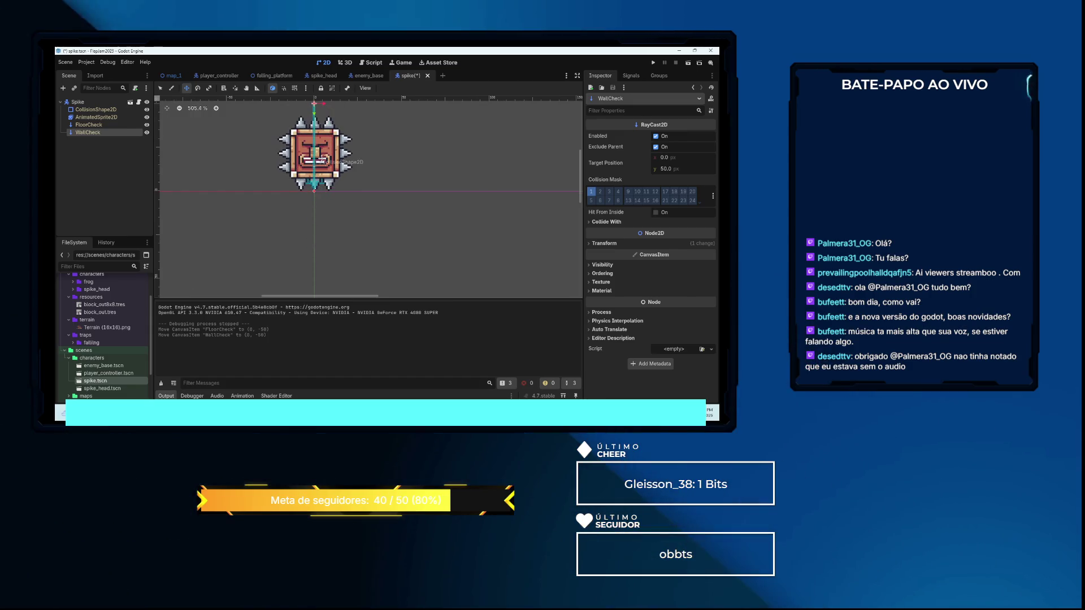
pyautogui.scroll(3, 330, 193)
pyautogui.scroll(9, 330, 193)
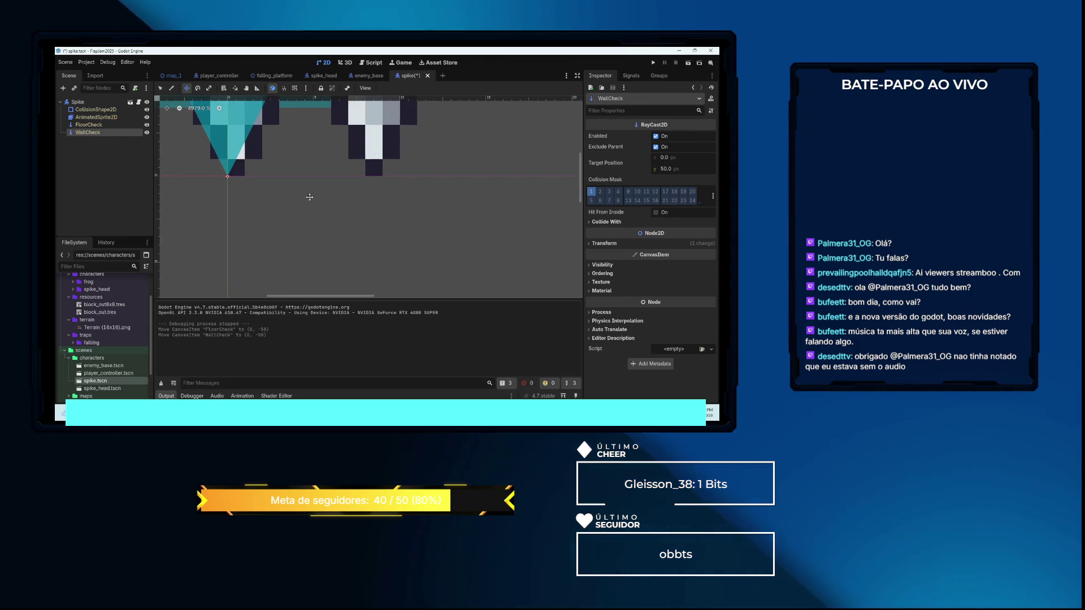
# Run the game, jump the frog back and forth over the spiked box, then stop it
pyautogui.press('F5')
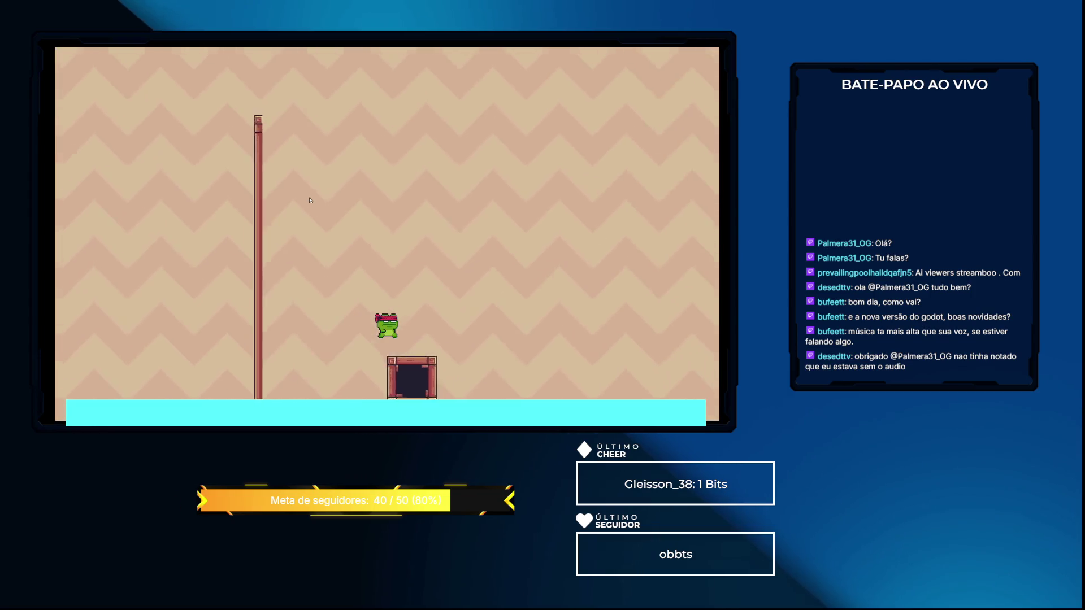
pyautogui.press('Right')
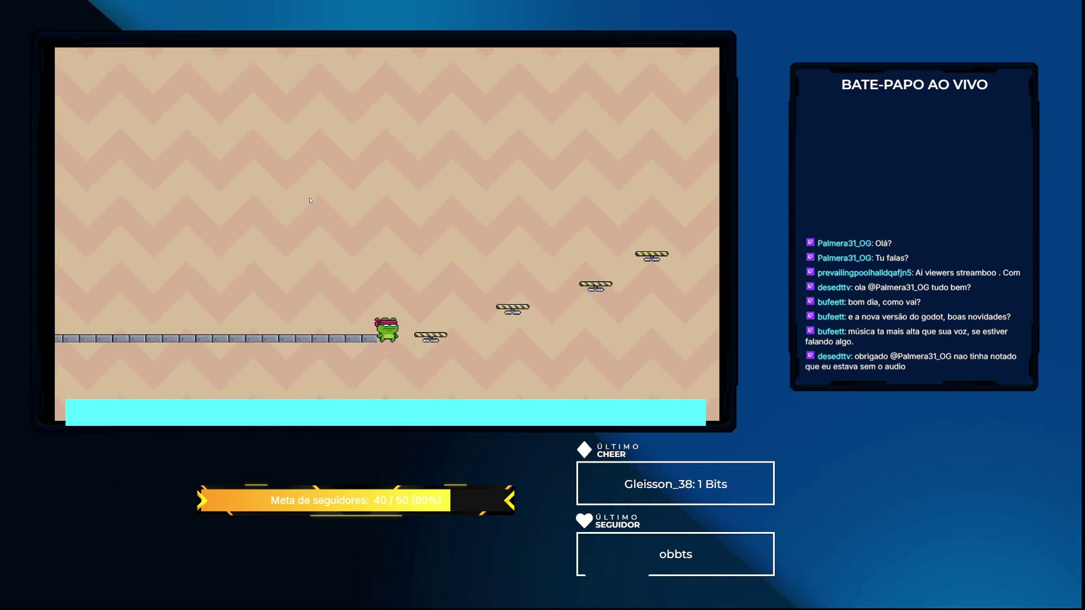
pyautogui.press('Right')
pyautogui.press('space')
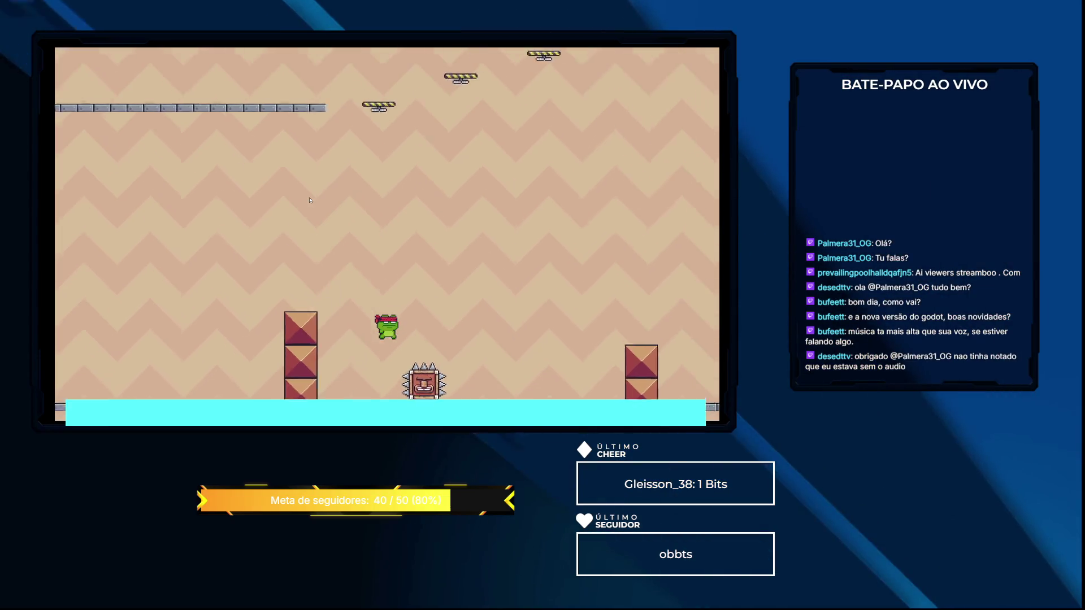
pyautogui.press('Left')
pyautogui.press('space')
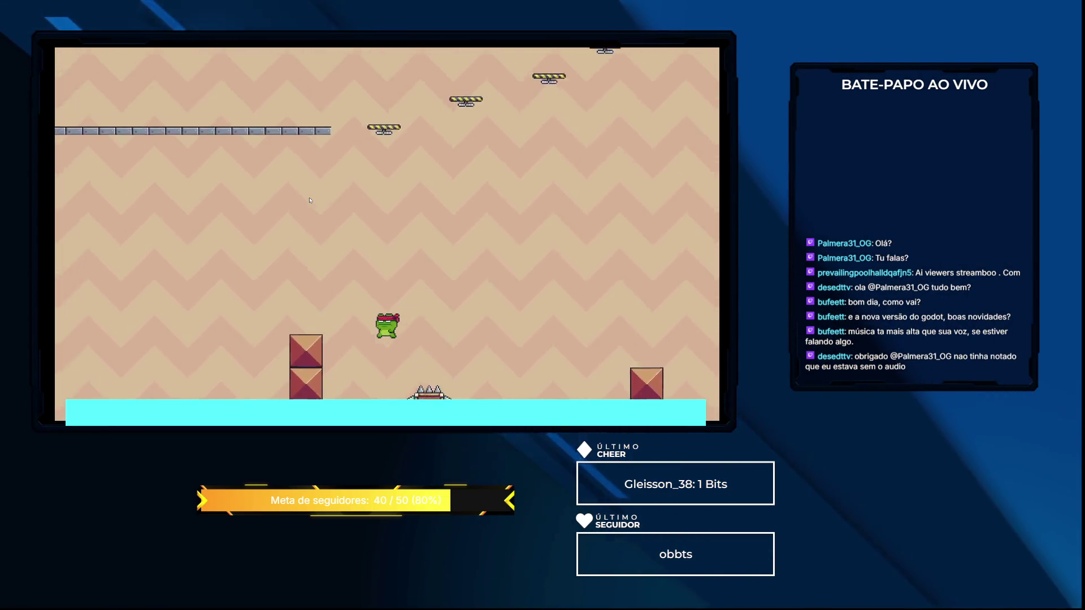
pyautogui.press('Right')
pyautogui.press('space')
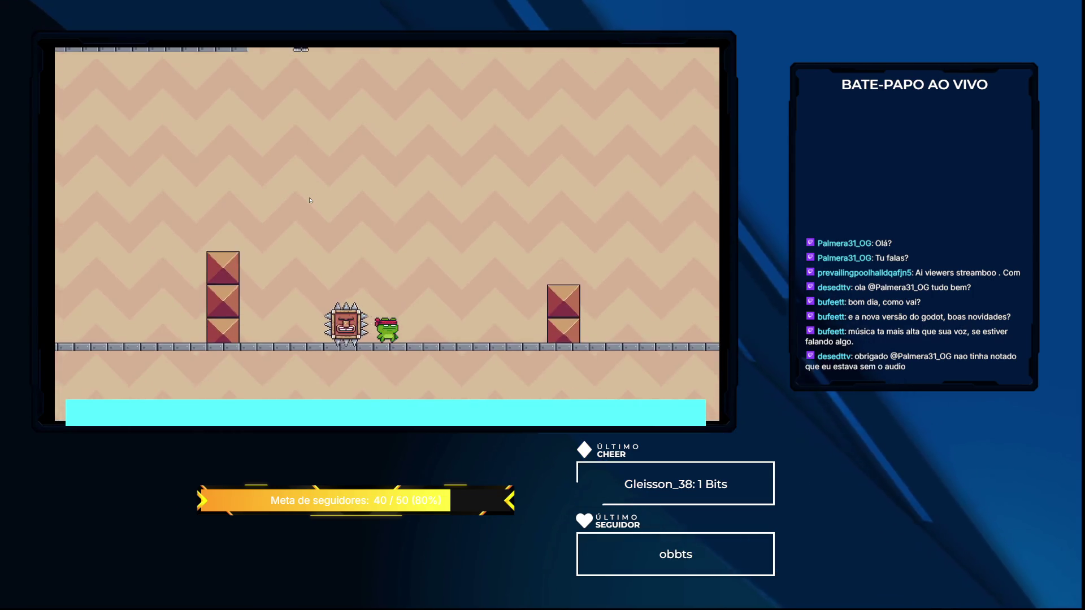
pyautogui.press('Right')
pyautogui.press('Left')
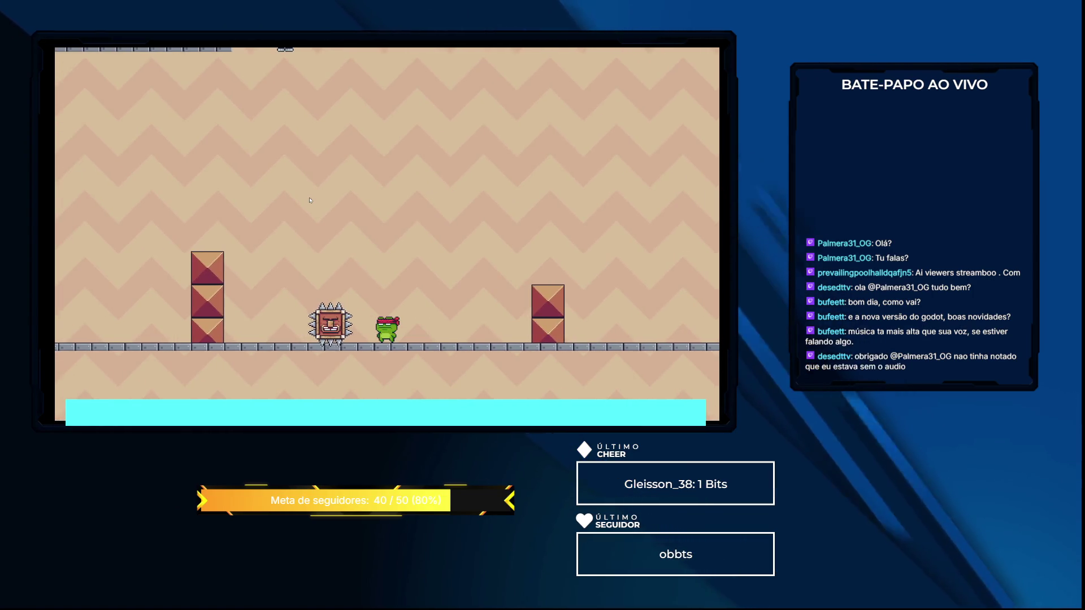
pyautogui.press('F8')
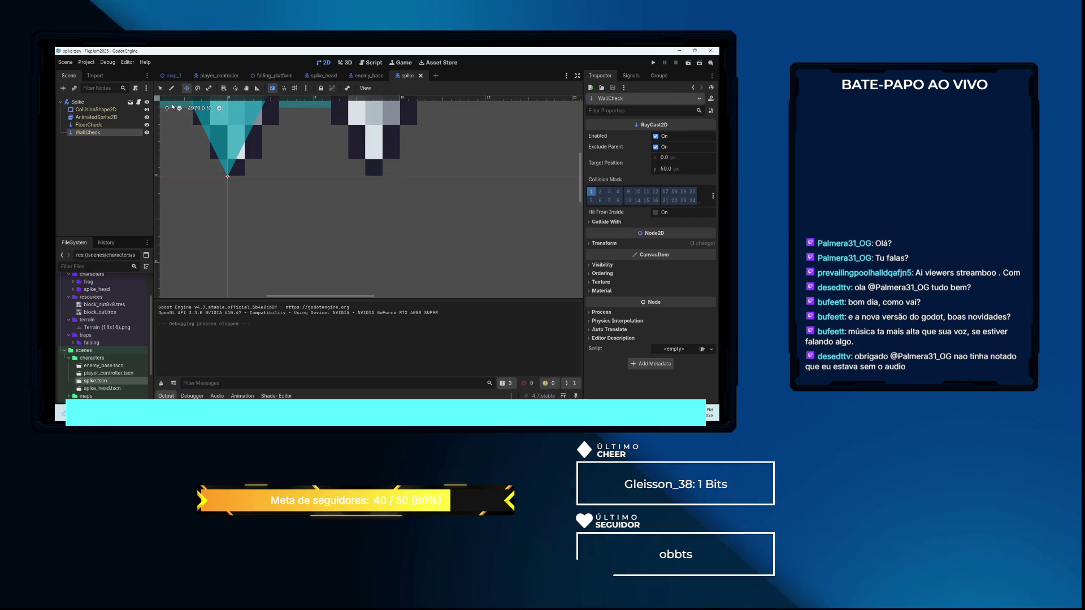
# Compare the raycasts with enemy_base, then undo the spike's FloorCheck and WallCheck moves
pyautogui.click(369, 78)
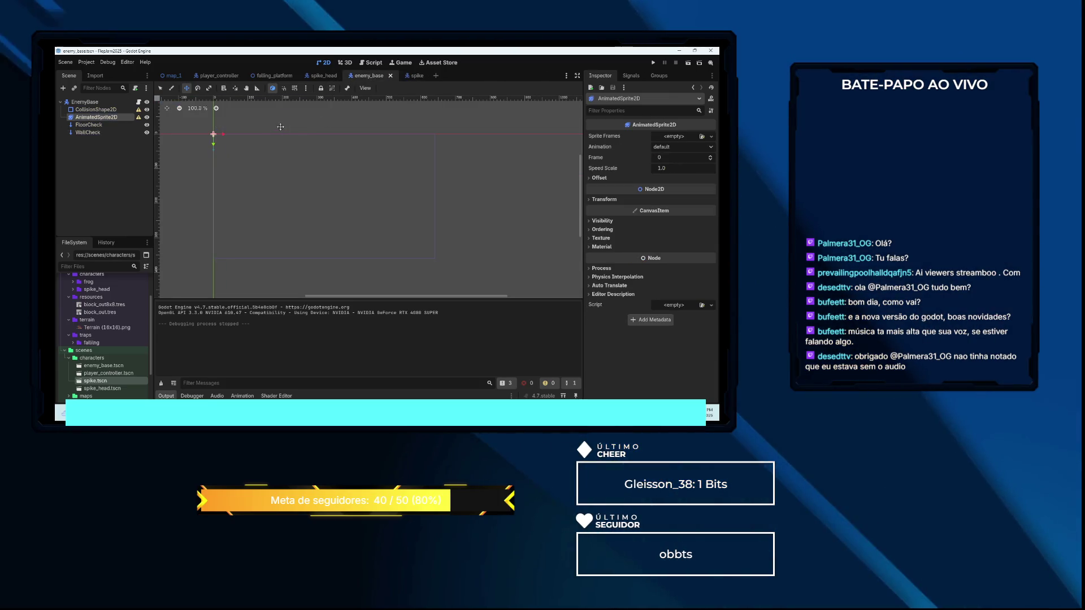
pyautogui.click(102, 133)
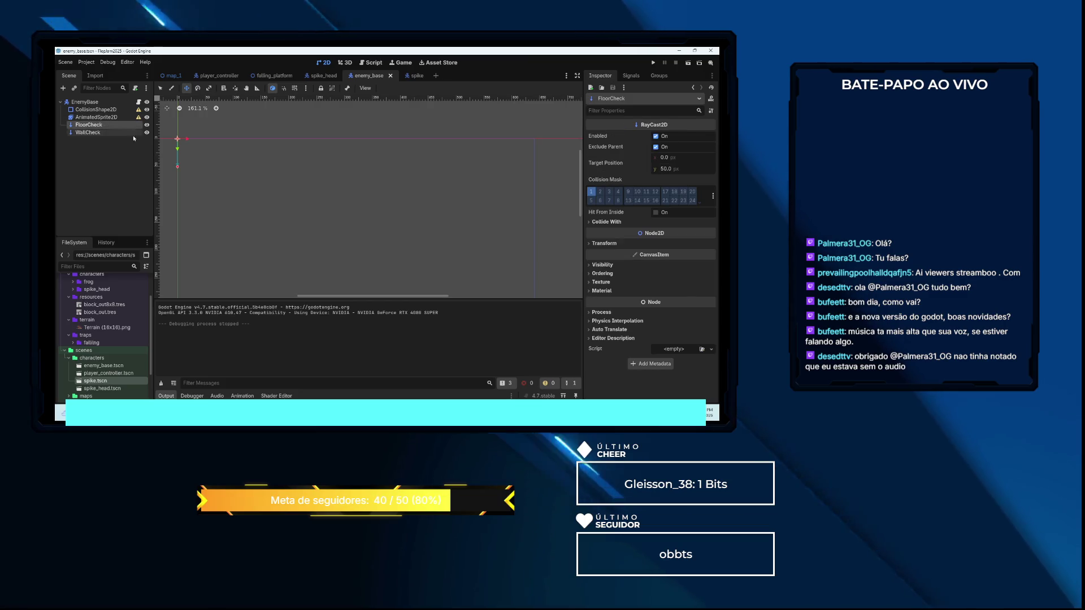
pyautogui.click(97, 127)
pyautogui.click(417, 76)
pyautogui.scroll(-2, 338, 169)
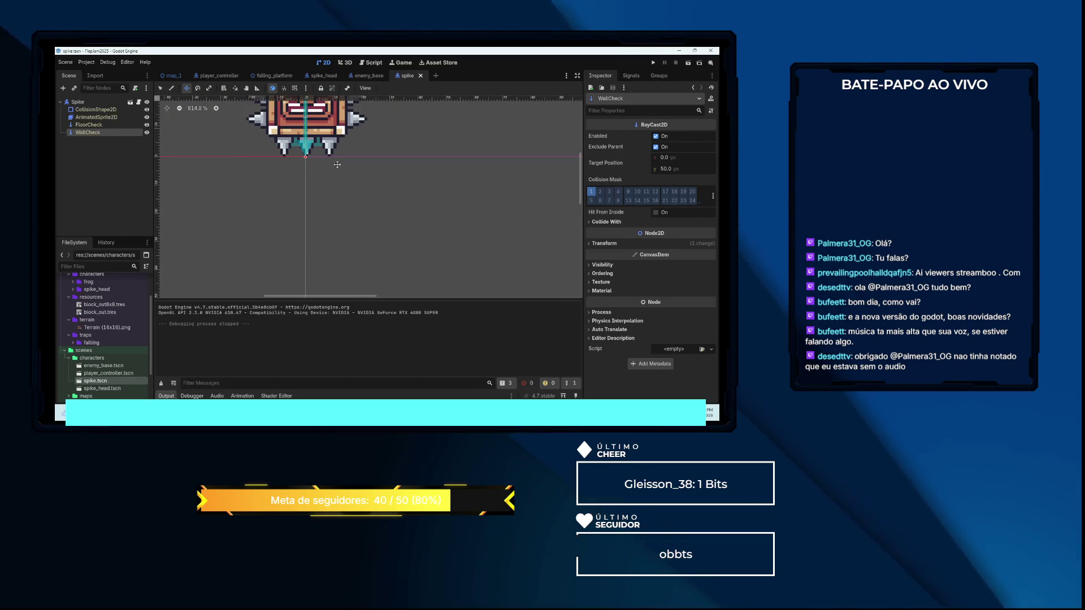
pyautogui.hotkey('ctrl', 'z')
pyautogui.hotkey('ctrl', 'z')
# Save the spike scene and launch the game, running the frog right
pyautogui.scroll(-2, 375, 158)
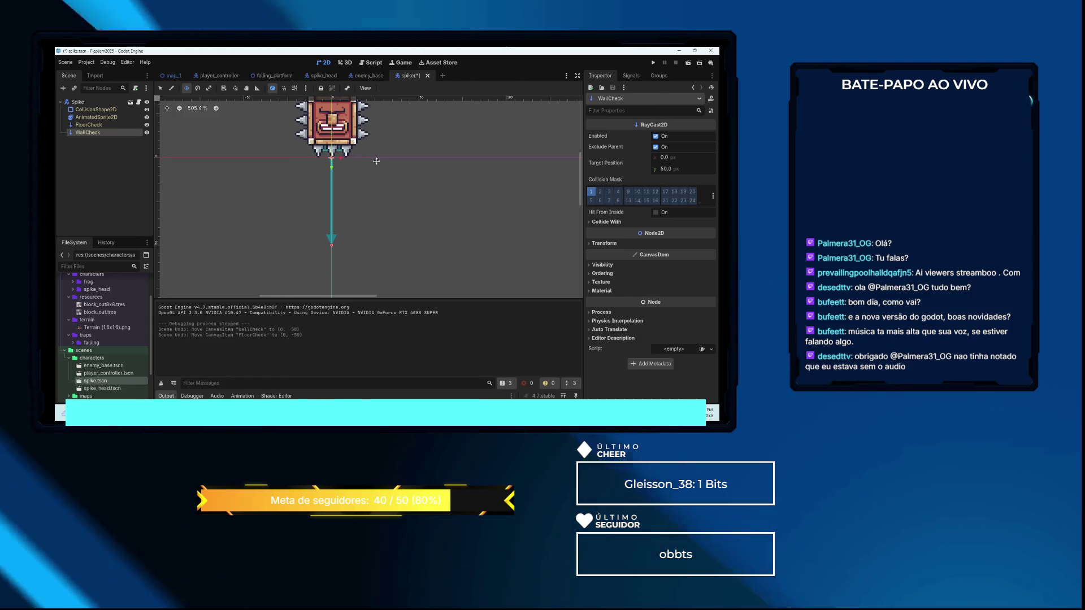
pyautogui.hotkey('ctrl', 's')
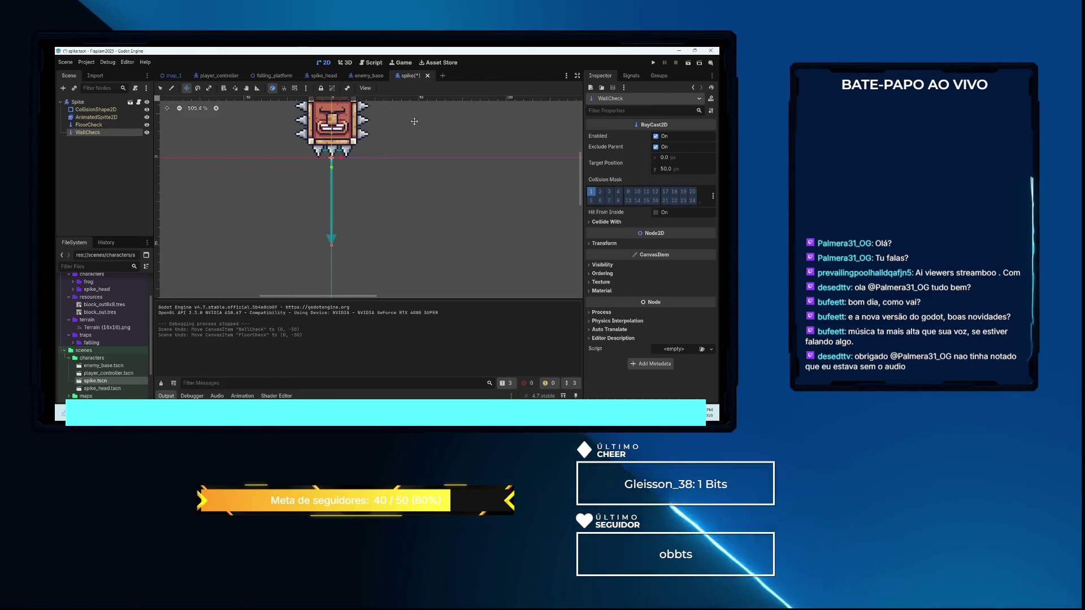
pyautogui.press('F5')
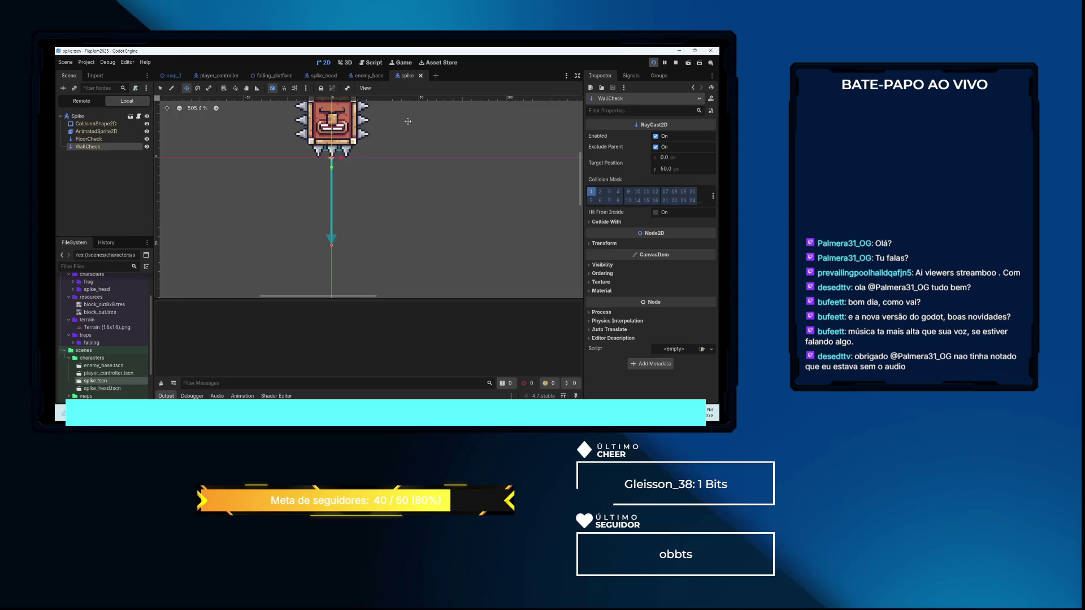
pyautogui.press('Right')
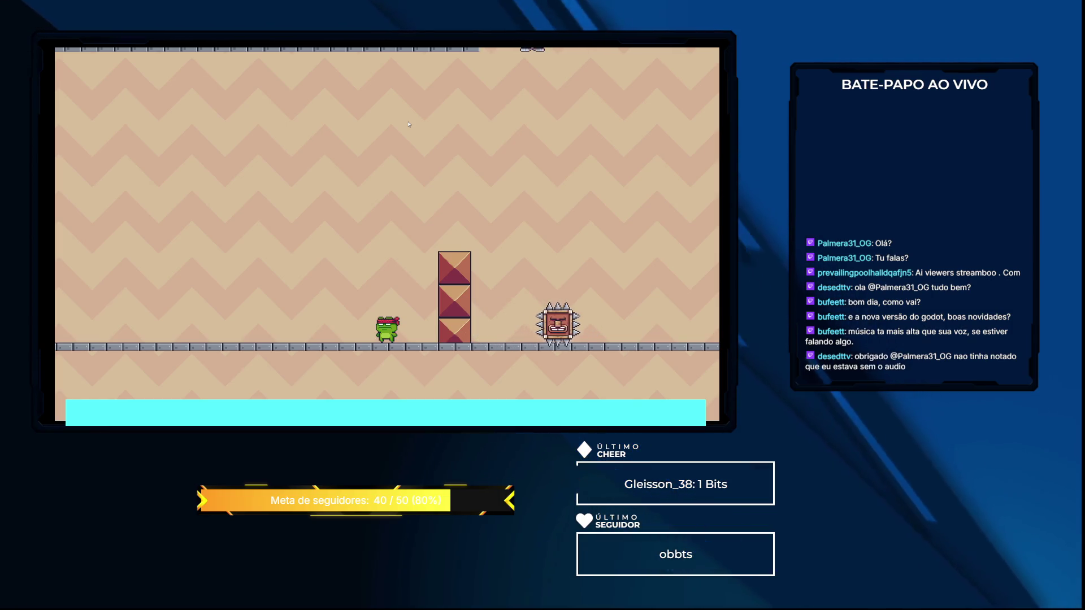
# Jump the frog onto the block pillar and drop back to the ground a few times
pyautogui.press('space')
pyautogui.press('Right')
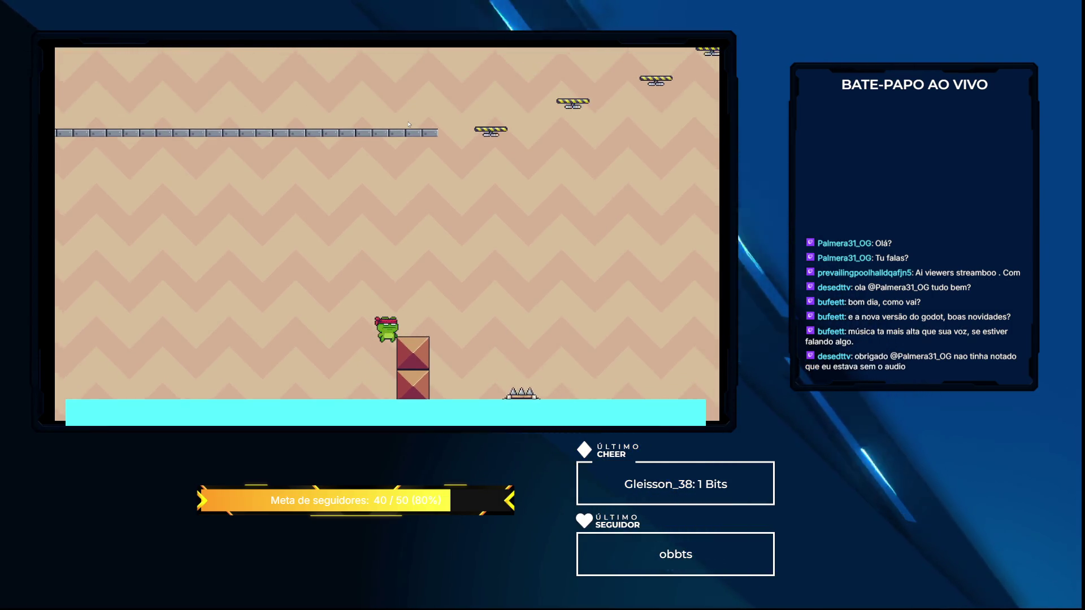
pyautogui.press('Left')
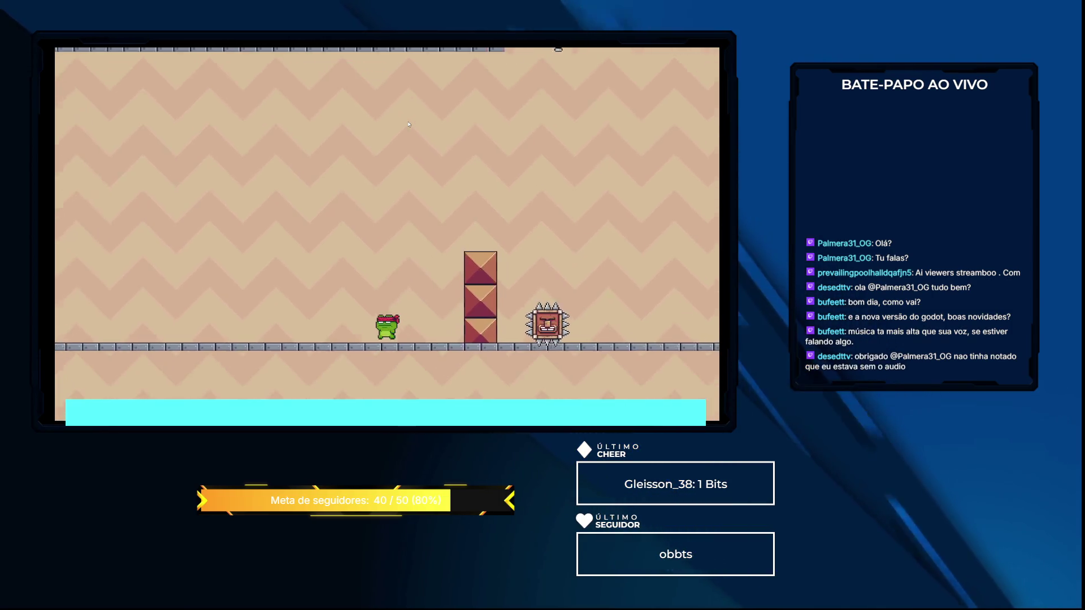
pyautogui.press('space')
pyautogui.press('space')
pyautogui.press('Right')
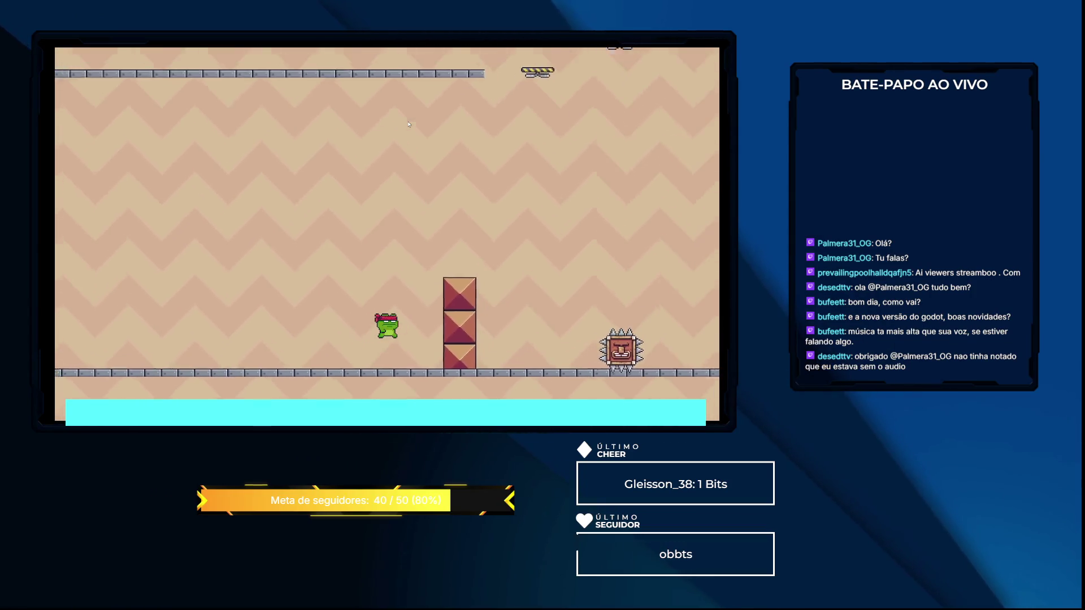
pyautogui.press('space')
pyautogui.press('Left')
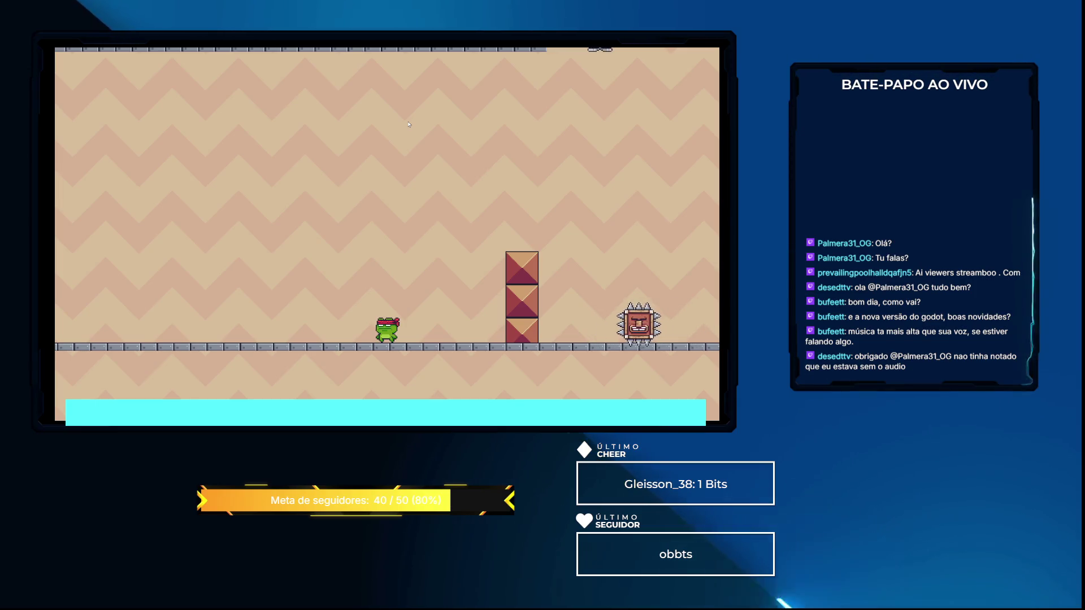
# Move the frog left and right, jump to the pillar, then stop the game with F8
pyautogui.press('Right')
pyautogui.press('Left')
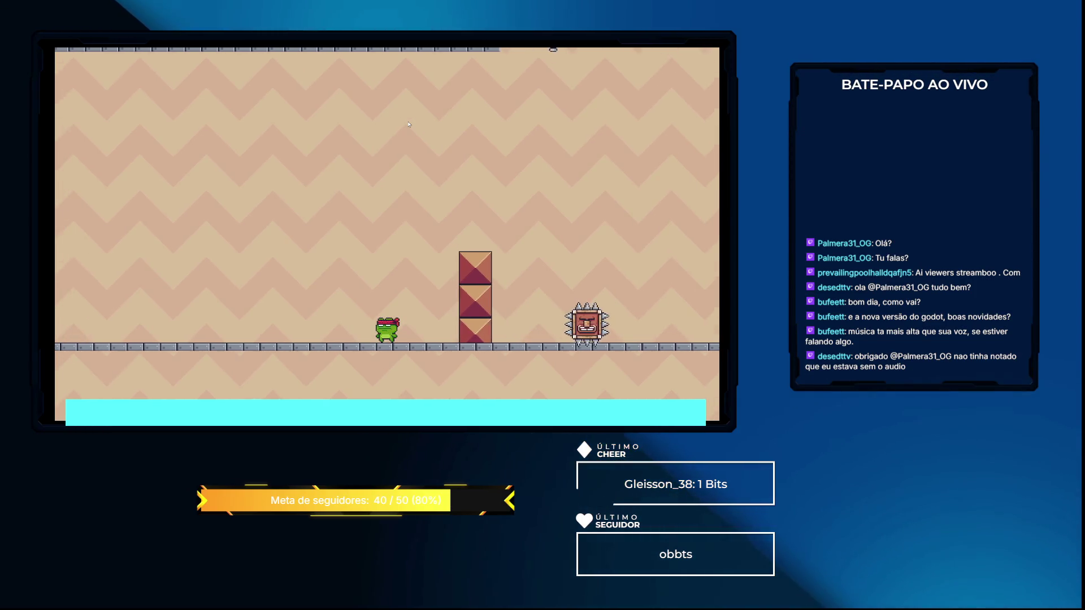
pyautogui.press('Right')
pyautogui.press('Left')
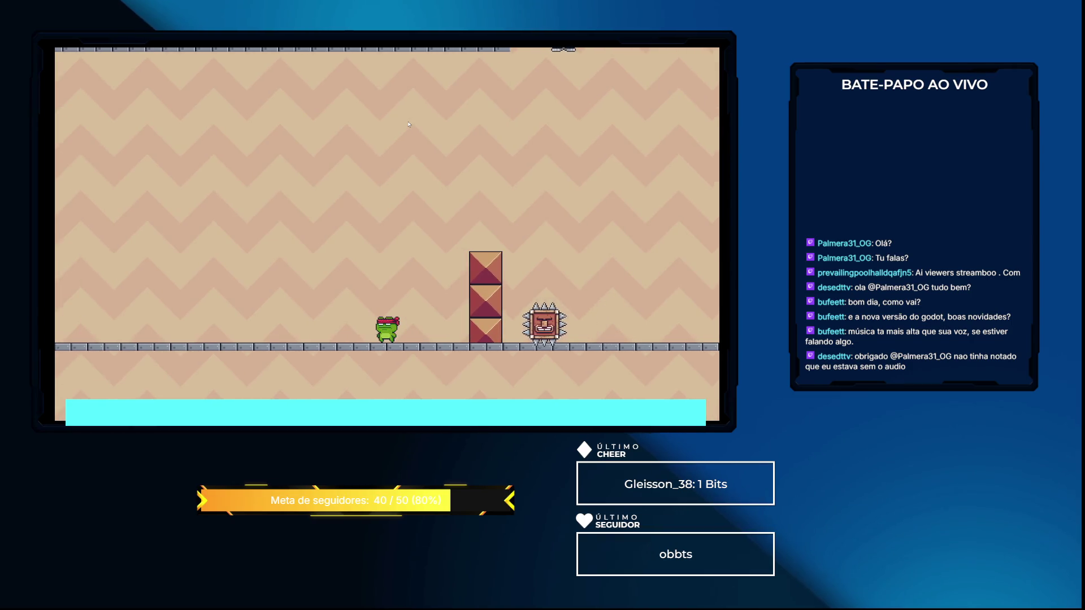
pyautogui.press('space')
pyautogui.press('Right')
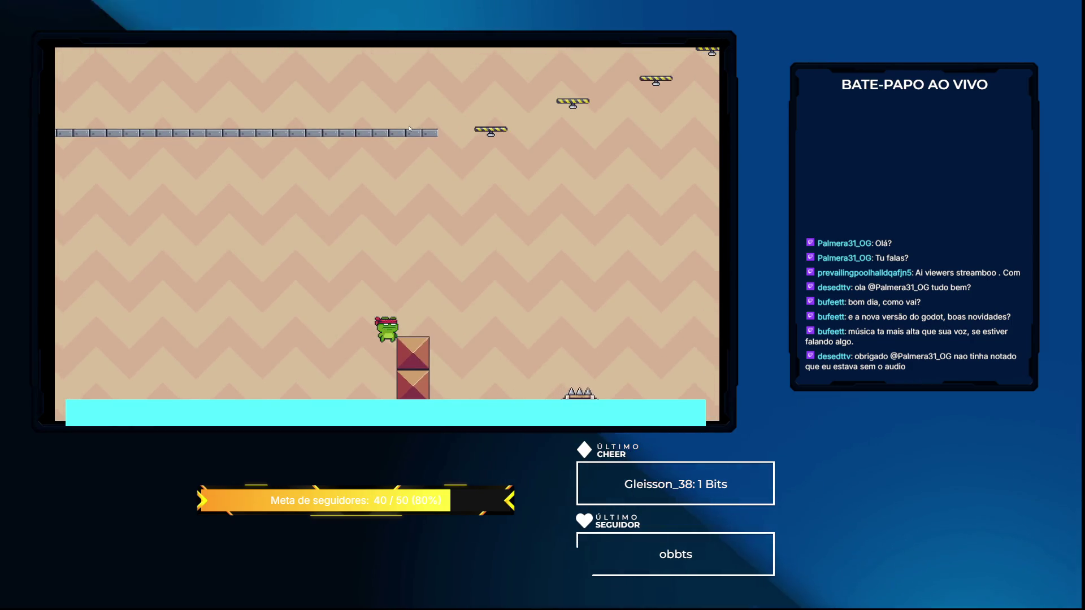
pyautogui.press('F8')
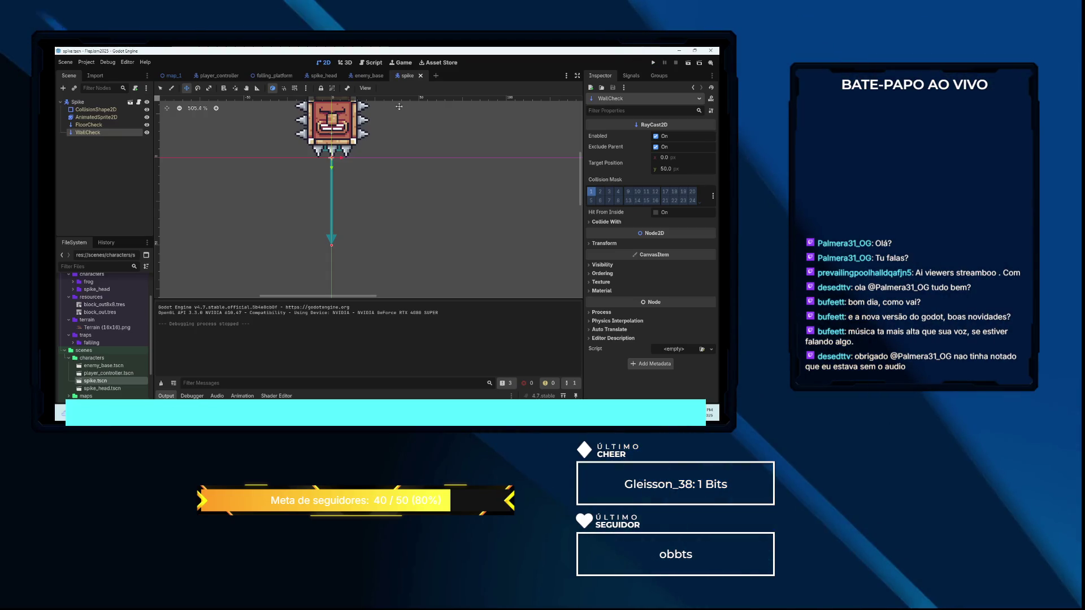
# Inspect the enemy_base collision shape's placement for reference
pyautogui.click(367, 75)
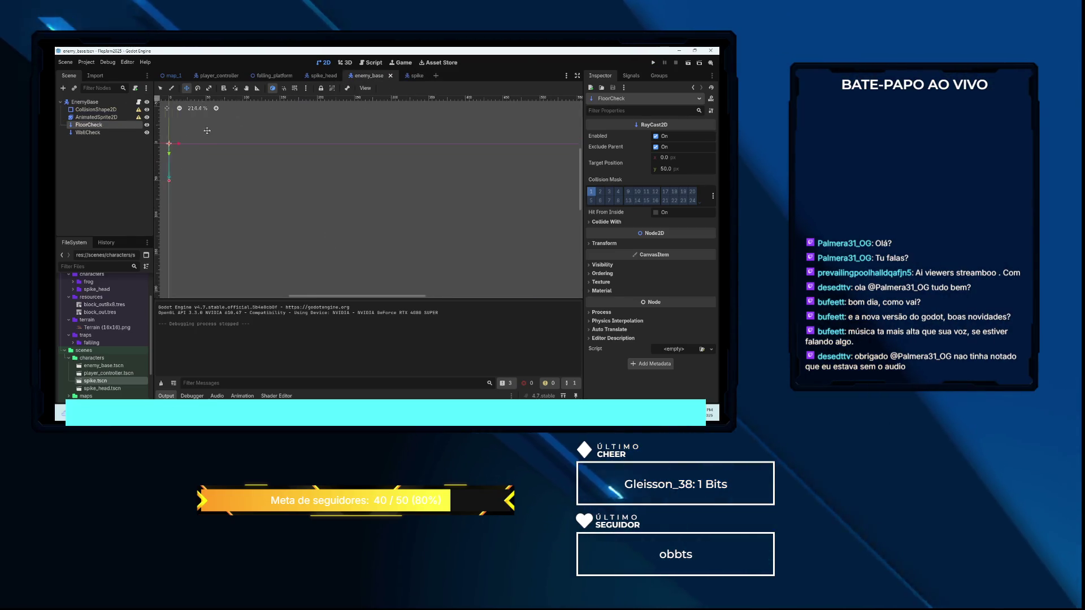
pyautogui.scroll(4, 248, 146)
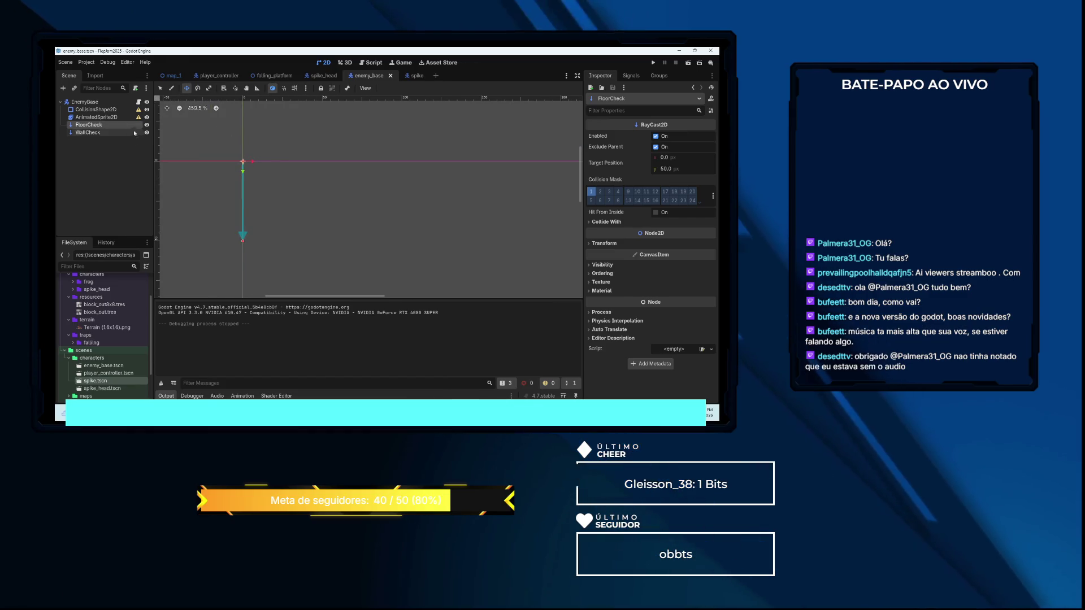
pyautogui.click(244, 153)
pyautogui.scroll(2, 243, 153)
pyautogui.scroll(3, 244, 154)
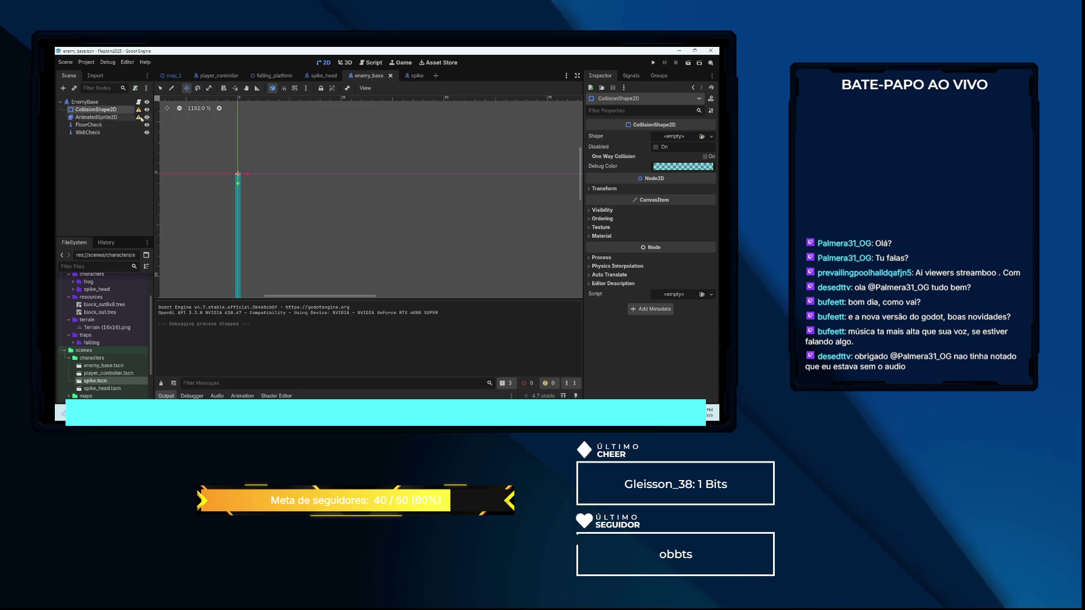
# Drag the spike's CollisionShape2D down so its position becomes (-1, -10)
pyautogui.click(93, 117)
pyautogui.hotkey('ctrl', 'Tab')
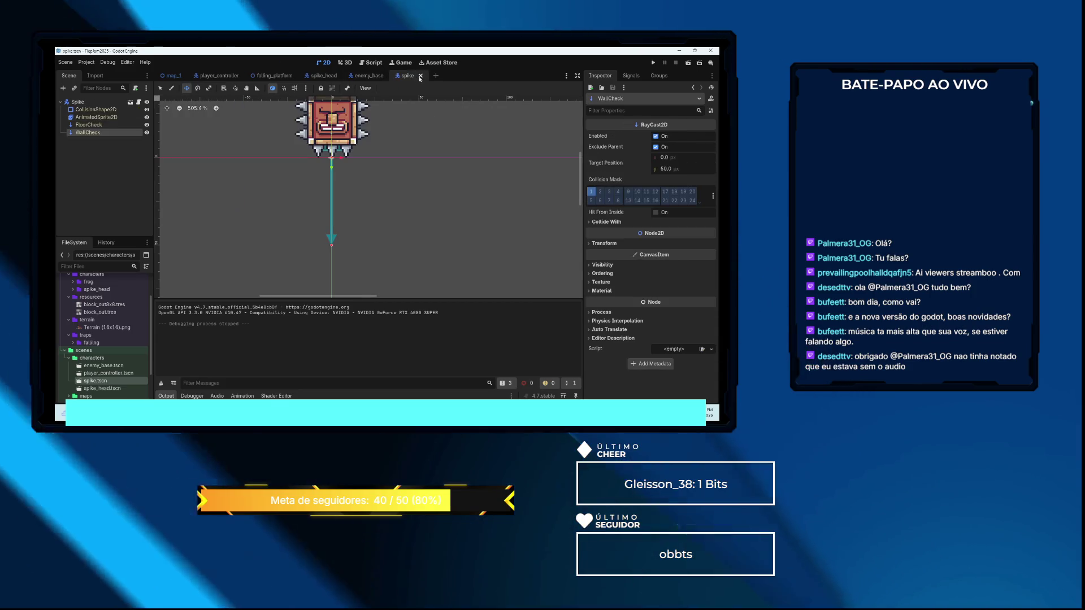
pyautogui.click(99, 110)
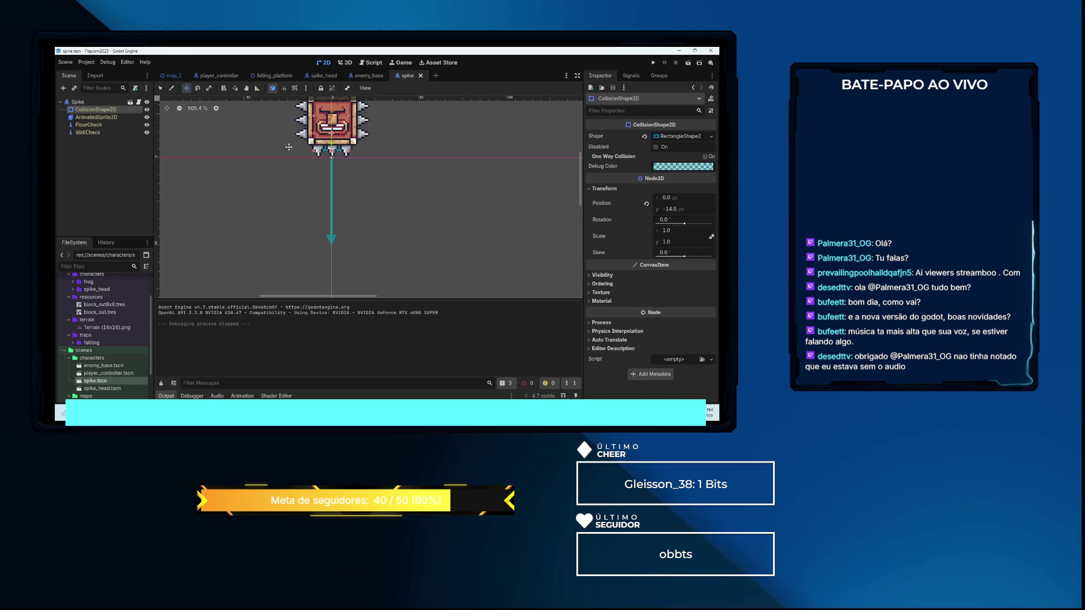
pyautogui.scroll(2, 289, 147)
pyautogui.scroll(3, 334, 162)
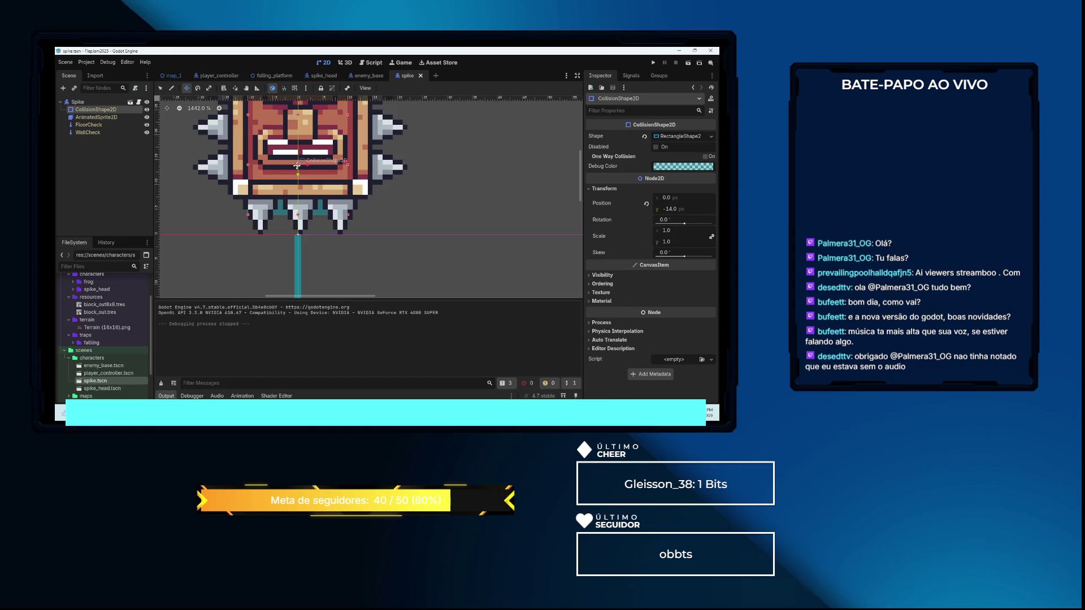
pyautogui.moveTo(299, 164); pyautogui.dragTo(295, 182)
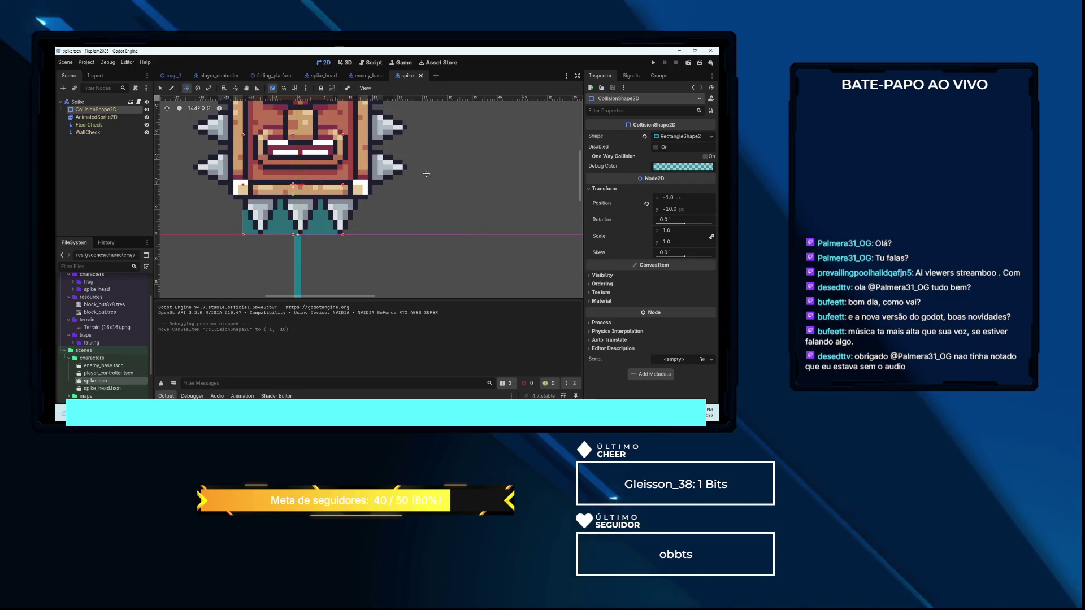
pyautogui.press('F5')
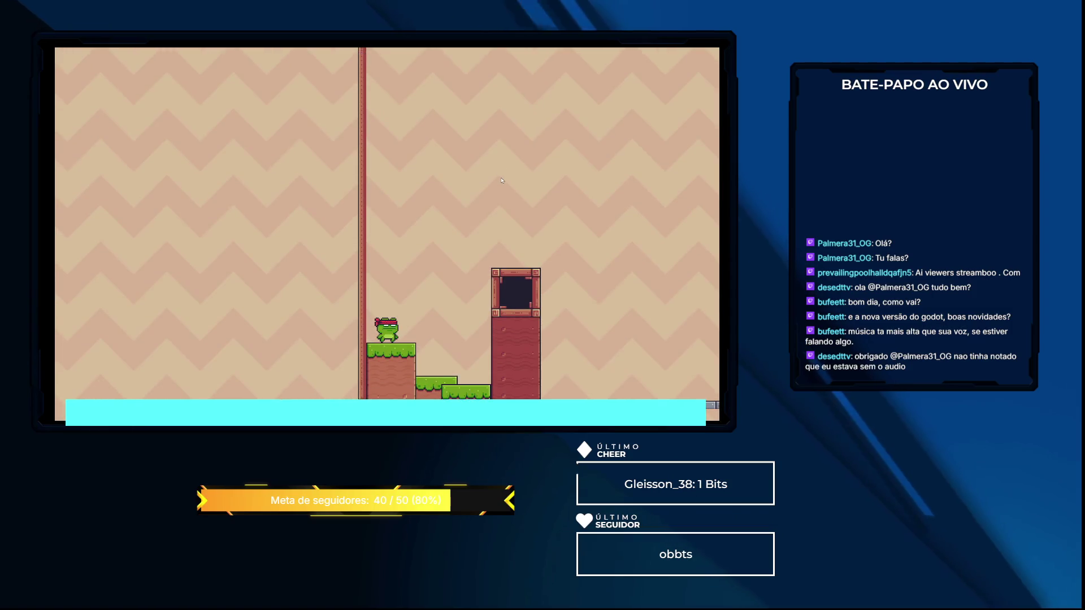
pyautogui.press('Right')
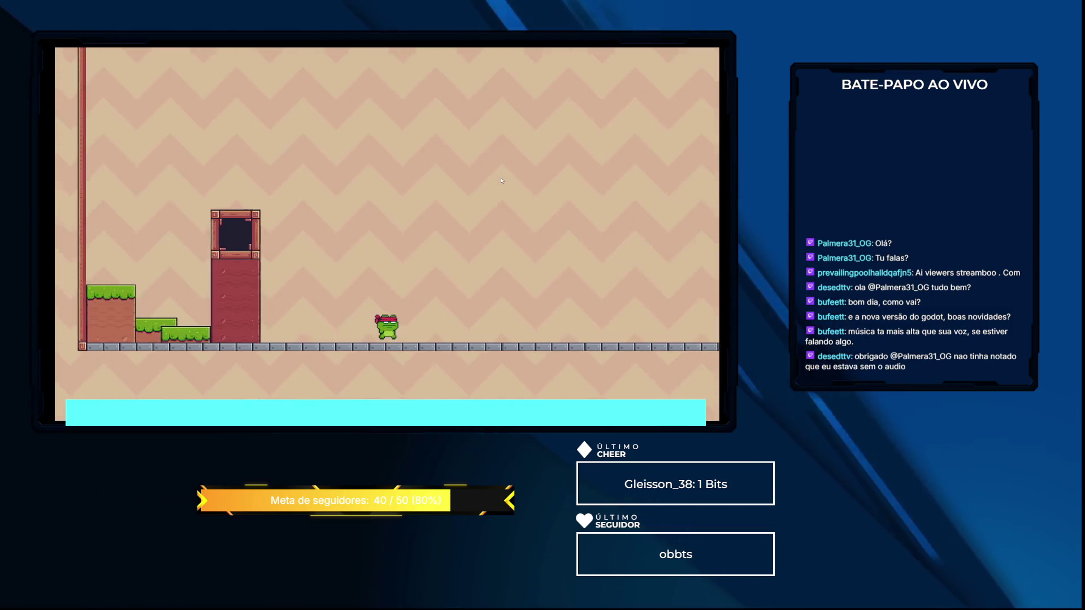
pyautogui.press('Right')
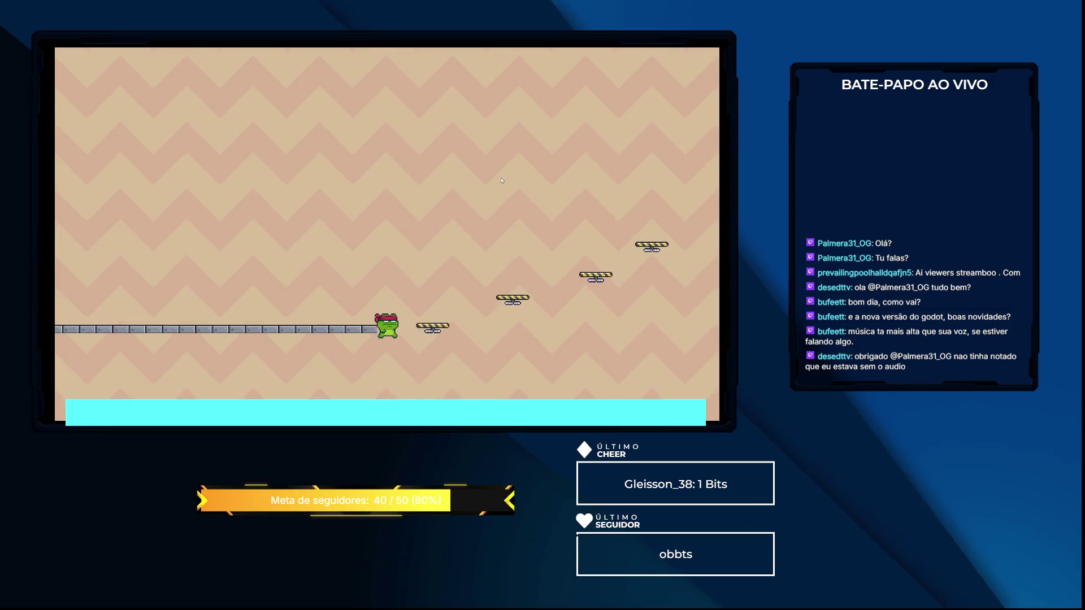
pyautogui.press('Right')
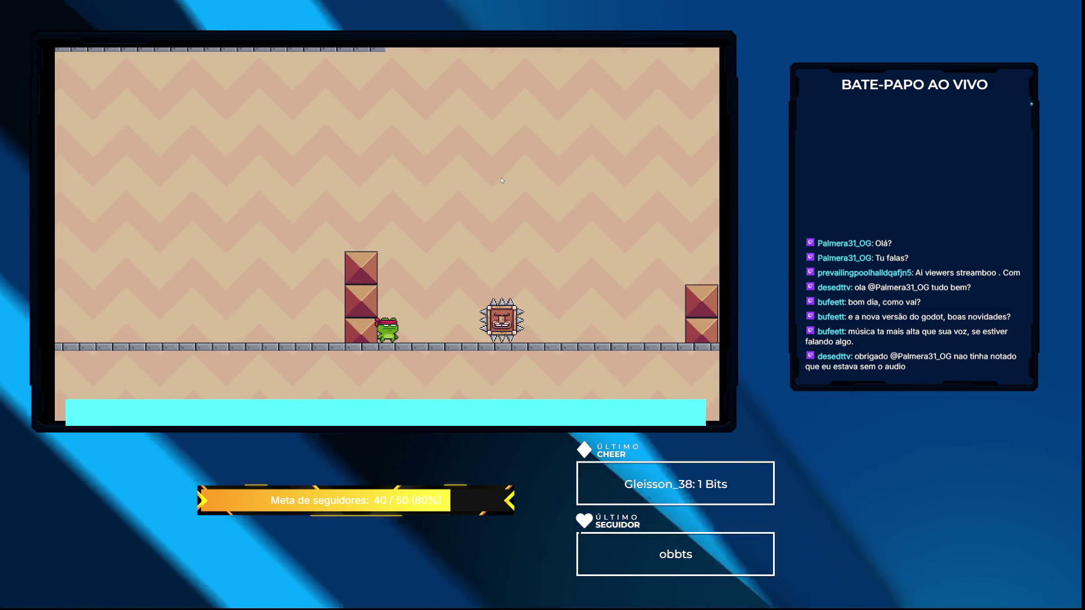
pyautogui.press('Right')
pyautogui.press('space')
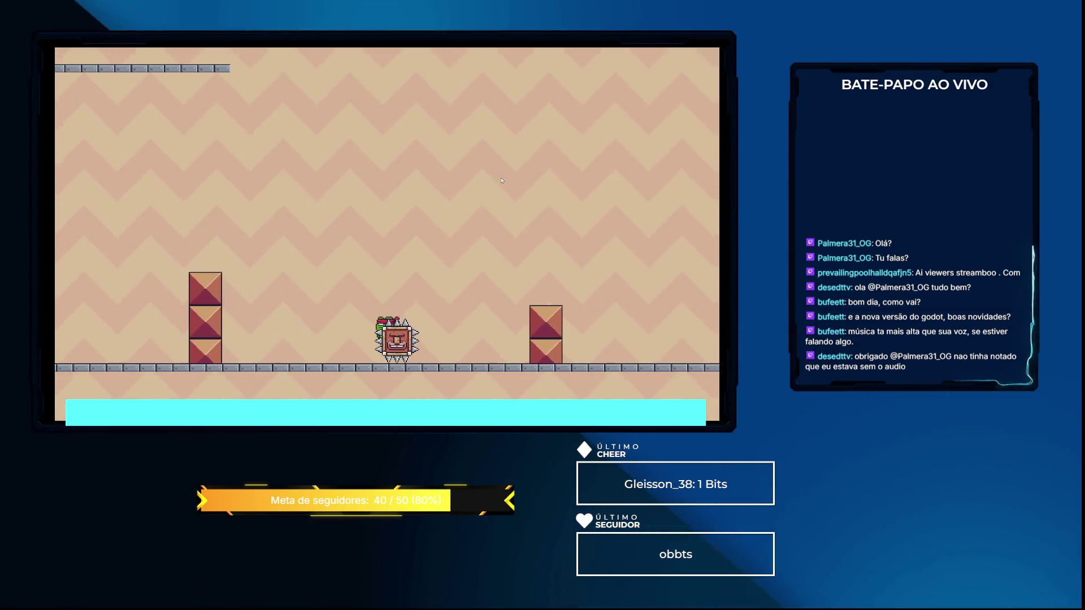
pyautogui.press('Right')
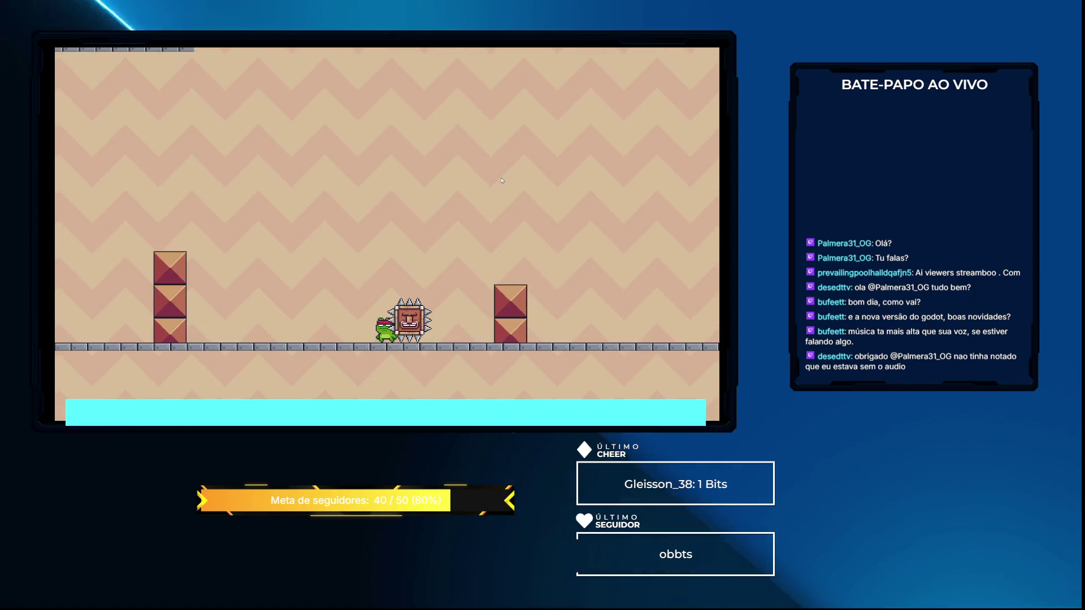
pyautogui.press('Left')
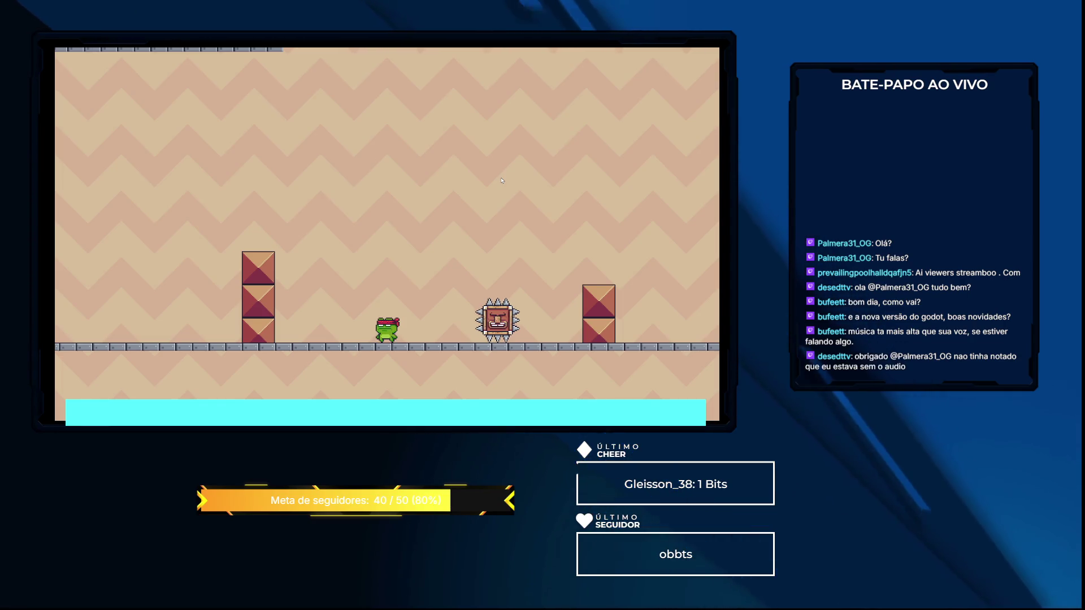
pyautogui.press('F8')
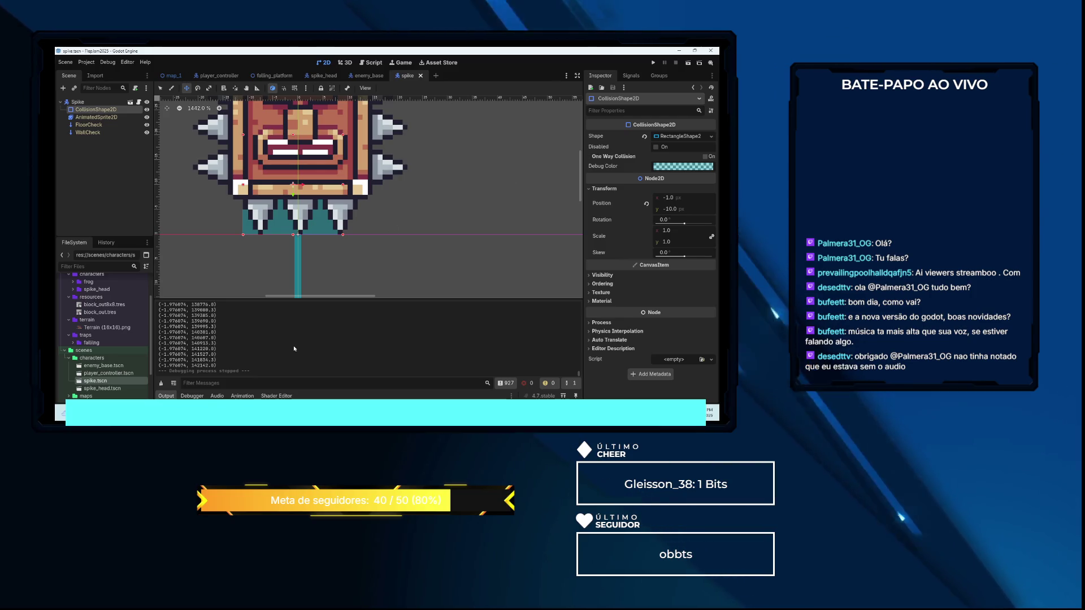
# Clear the Output log and read through the FallingPlatform scene's falling_platform.gd script
pyautogui.scroll(1, 297, 348)
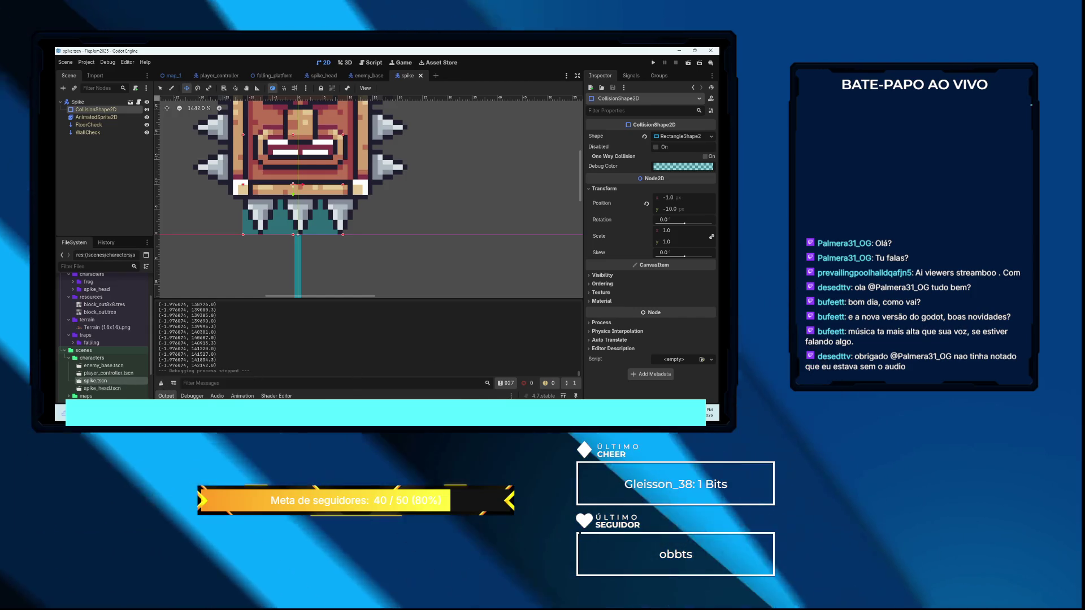
pyautogui.click(161, 384)
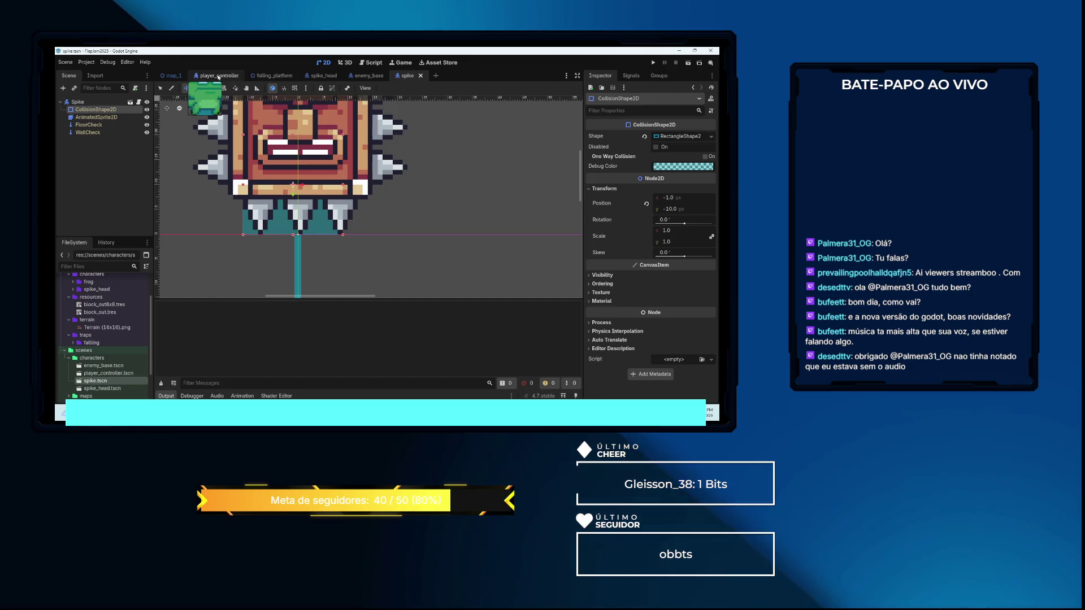
pyautogui.click(273, 75)
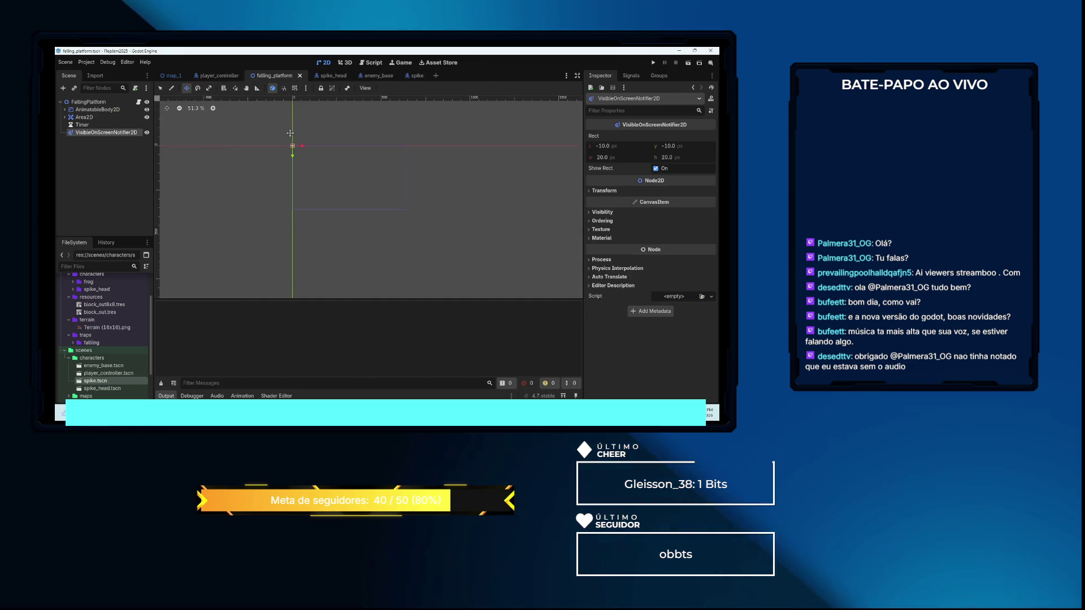
pyautogui.click(373, 63)
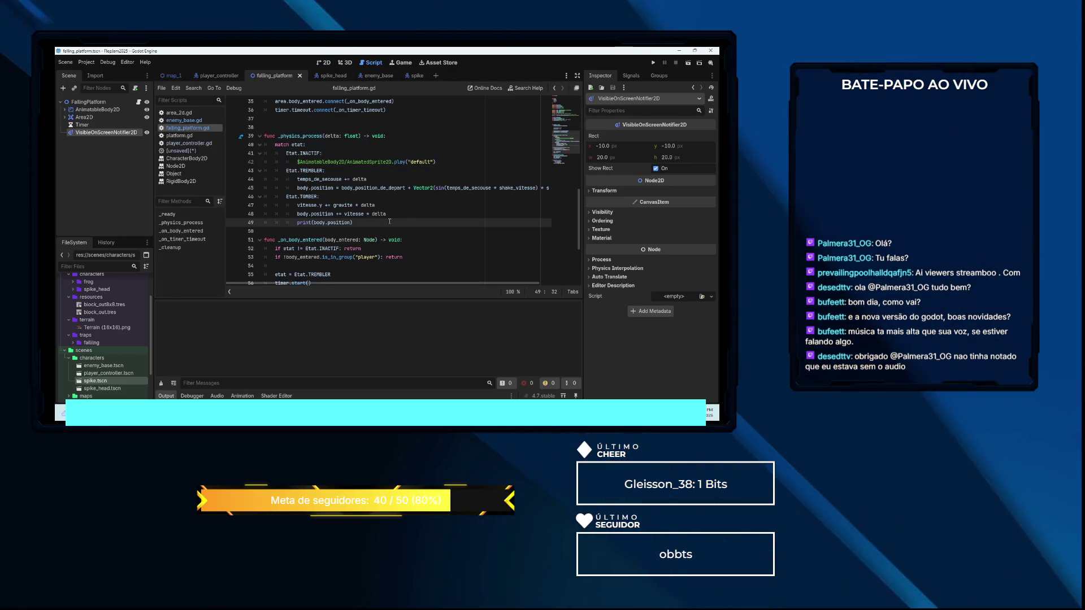
pyautogui.scroll(-4, 389, 221)
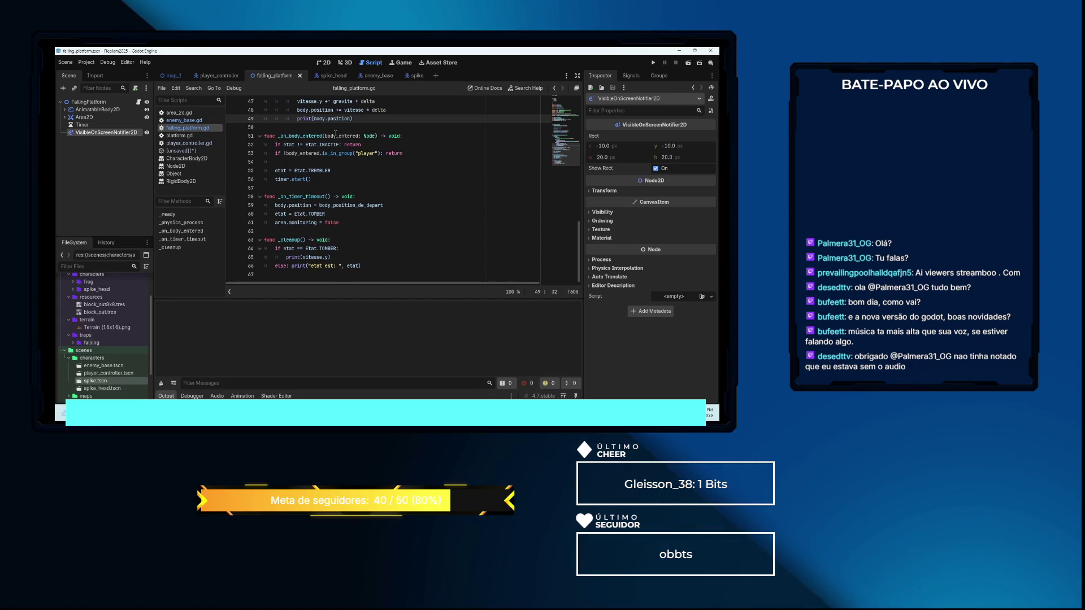
pyautogui.scroll(4, 351, 140)
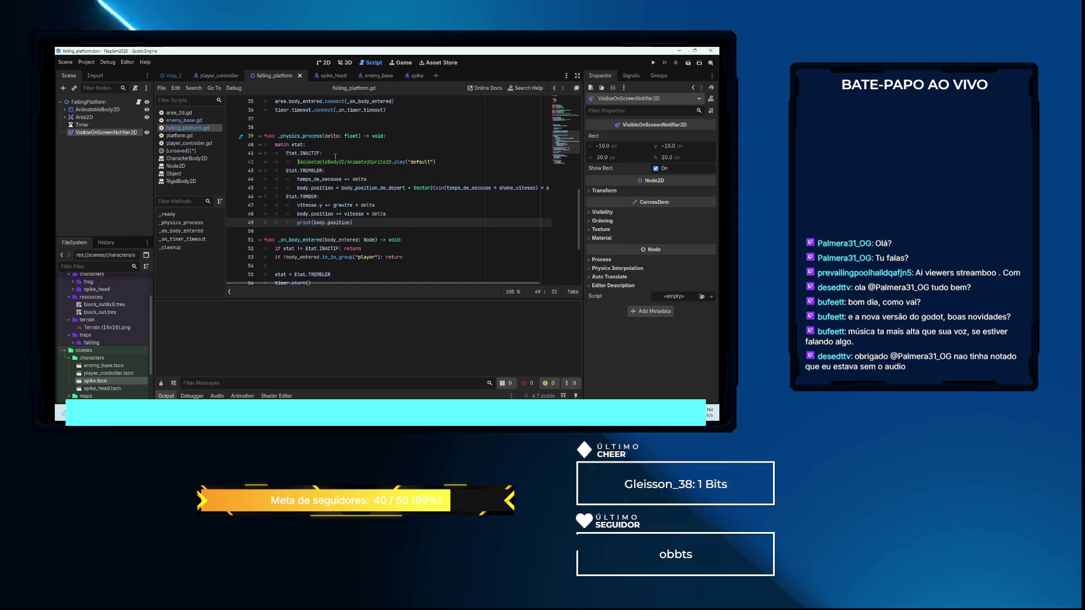
pyautogui.scroll(3, 356, 159)
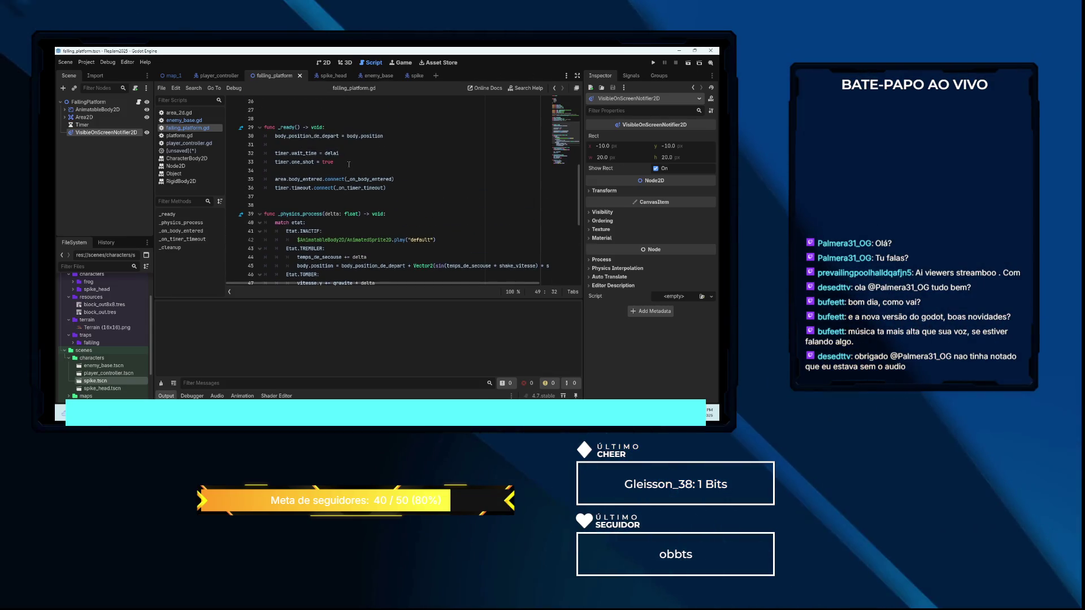
# Switch to the spike scene's 2D view and zoom out on the spike sprite
pyautogui.click(417, 75)
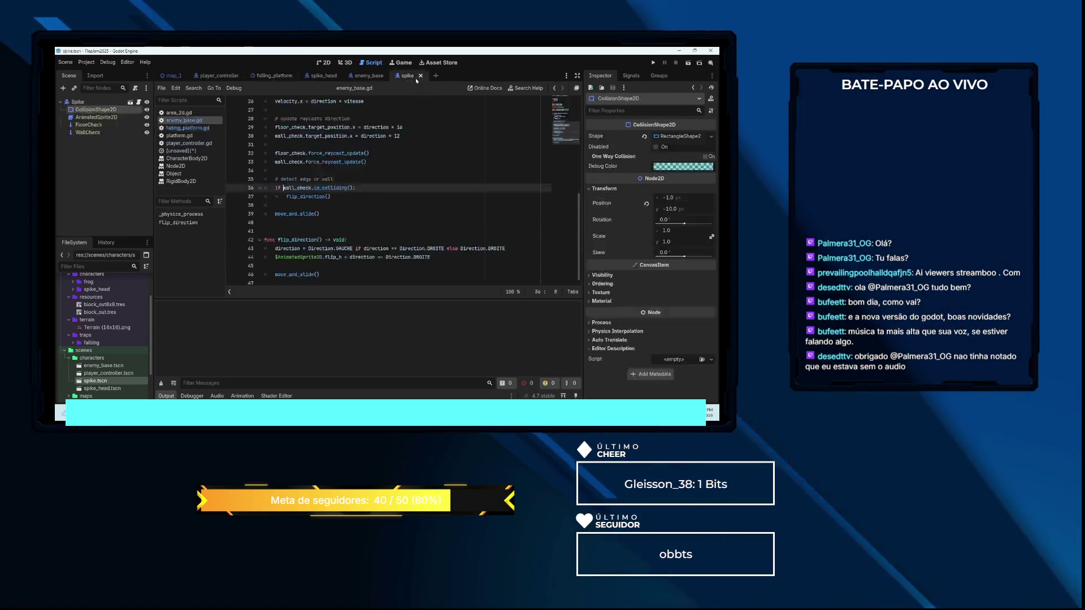
pyautogui.click(326, 63)
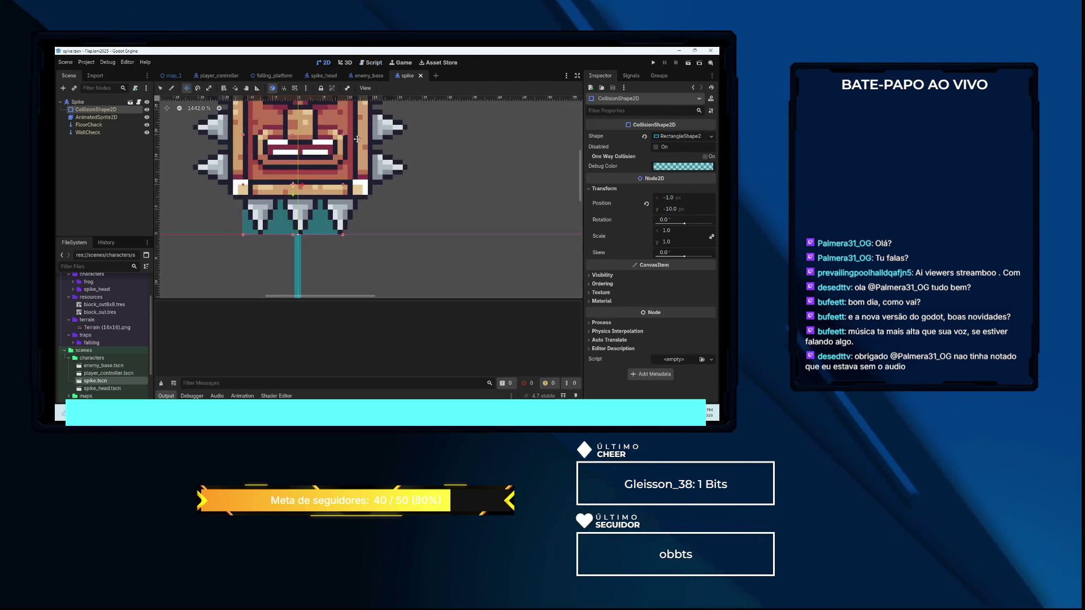
pyautogui.scroll(-2, 355, 147)
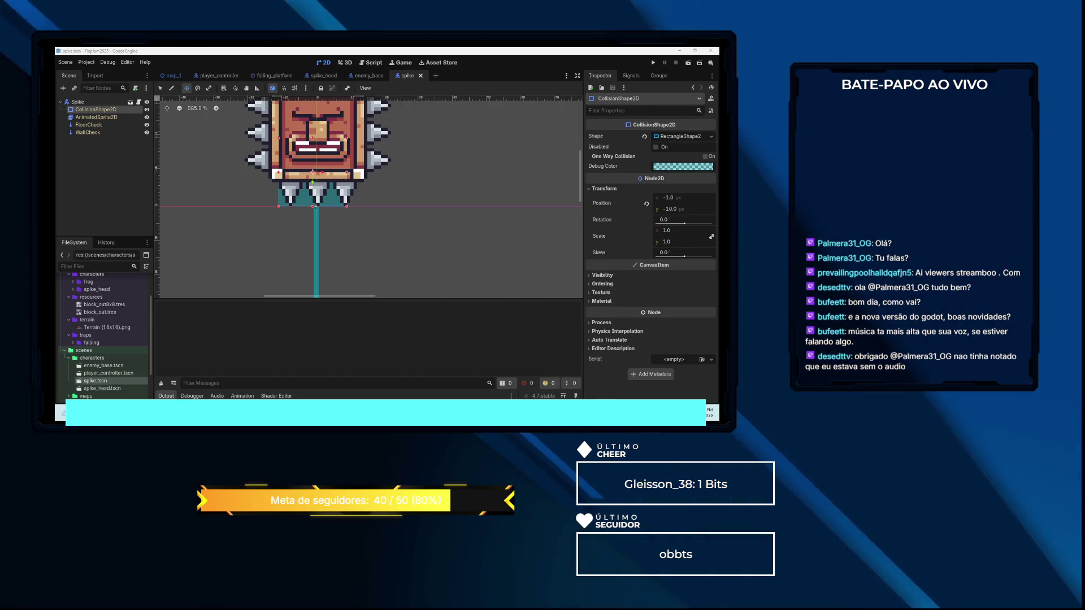
# Open enemy_base.gd from the enemy_base scene and scroll to below _physics_process
pyautogui.click(367, 75)
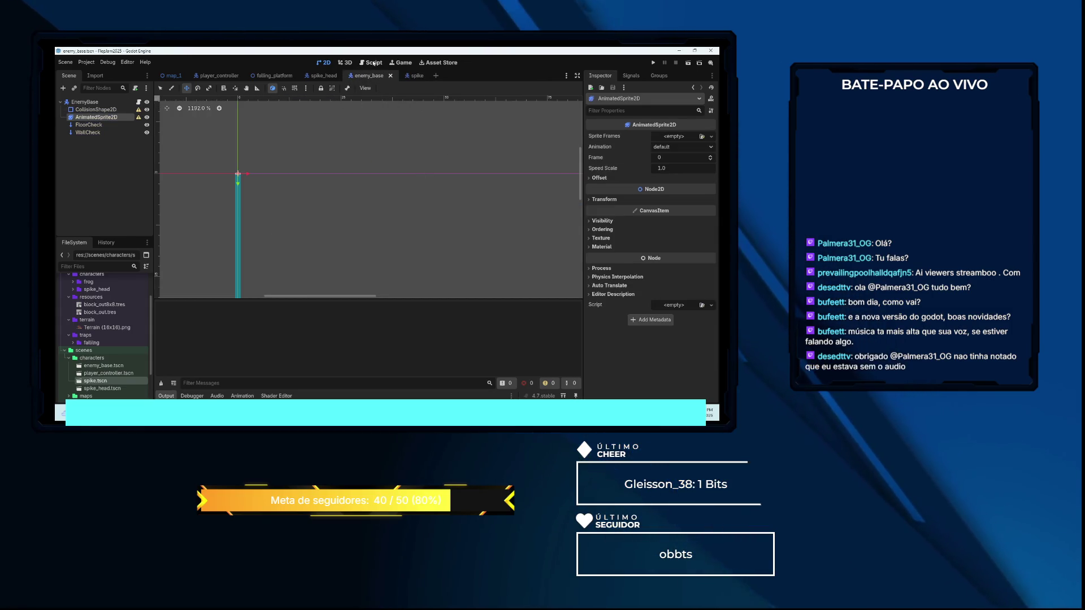
pyautogui.hotkey('ctrl', 'F3')
pyautogui.scroll(8, 375, 150)
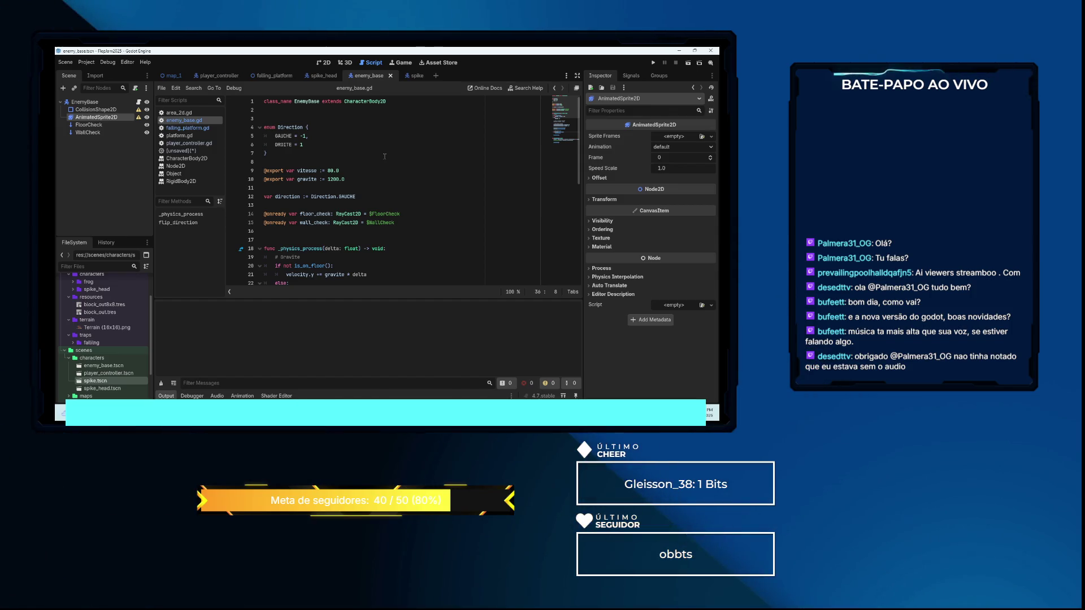
pyautogui.scroll(-2, 395, 161)
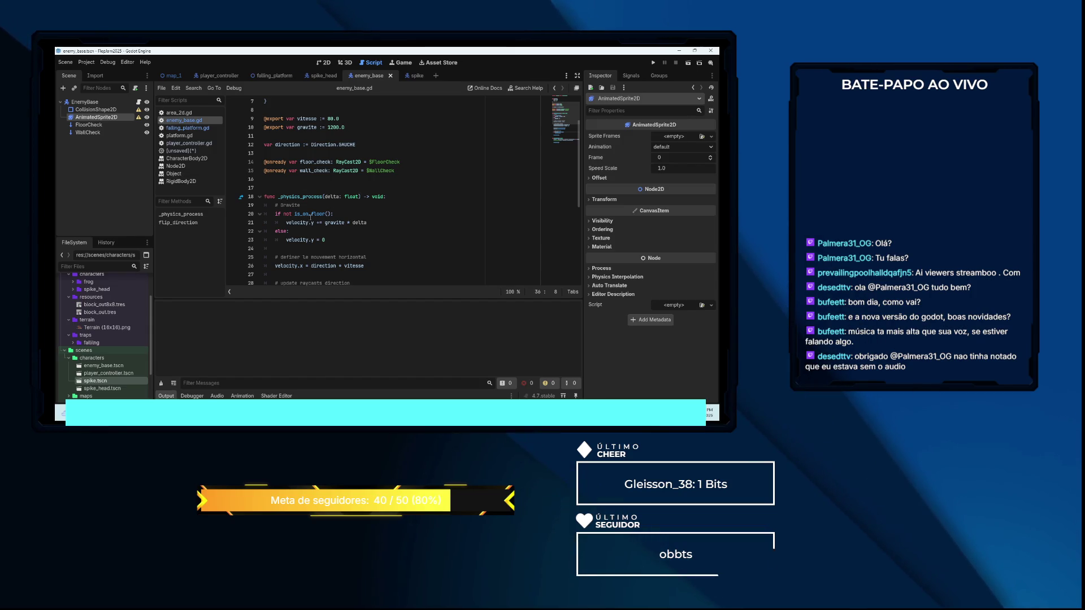
pyautogui.moveTo(312, 216)
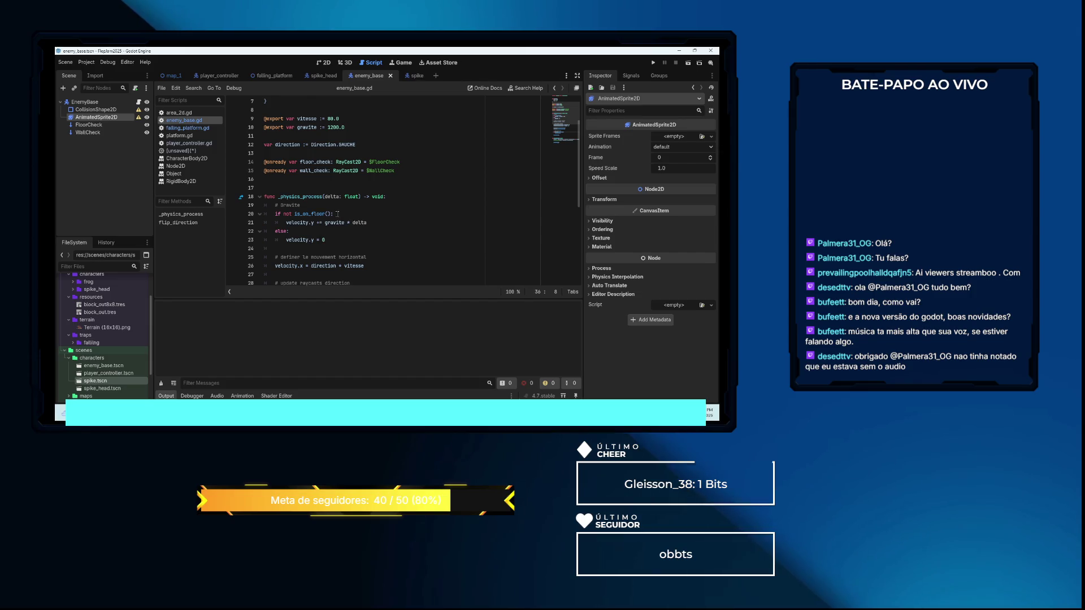
pyautogui.scroll(-2, 329, 210)
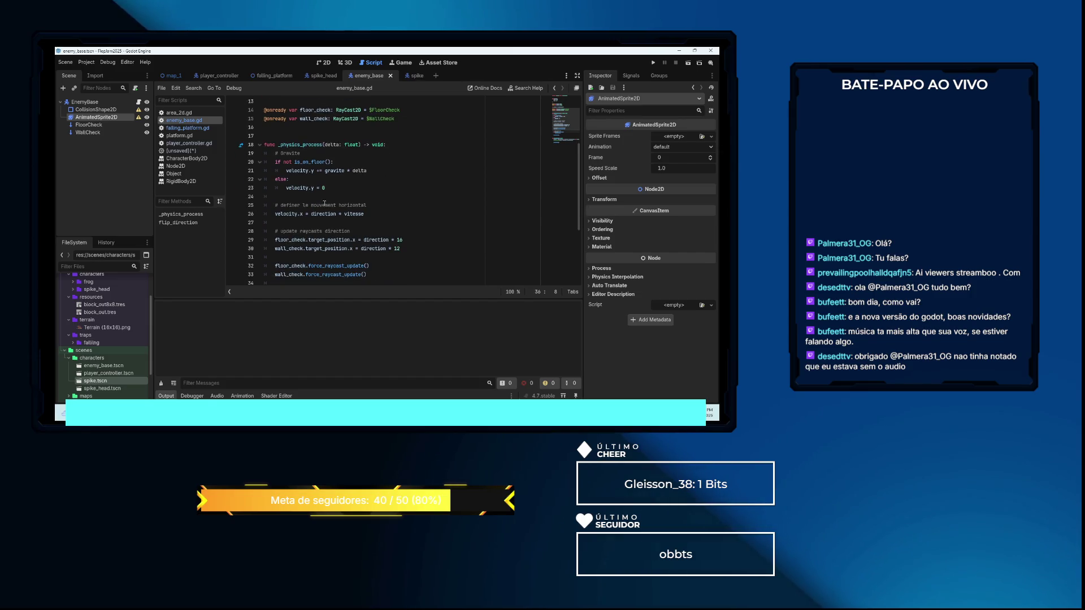
pyautogui.scroll(-2, 328, 202)
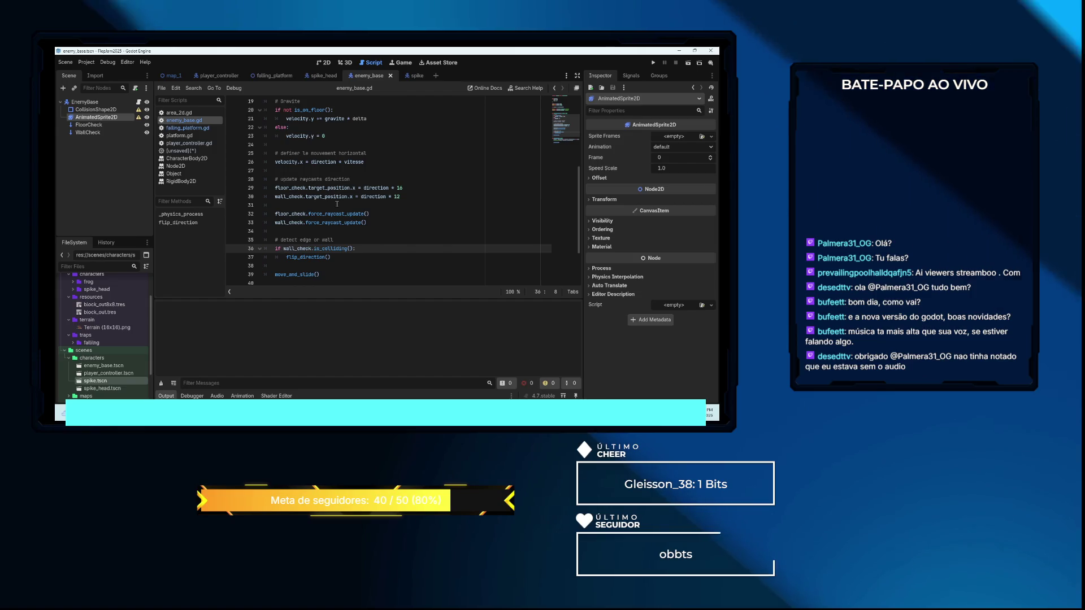
pyautogui.scroll(-2, 305, 224)
# Declare 'func apply_gravity(delta: float) -> void:' with a new indented body line
pyautogui.click(279, 227)
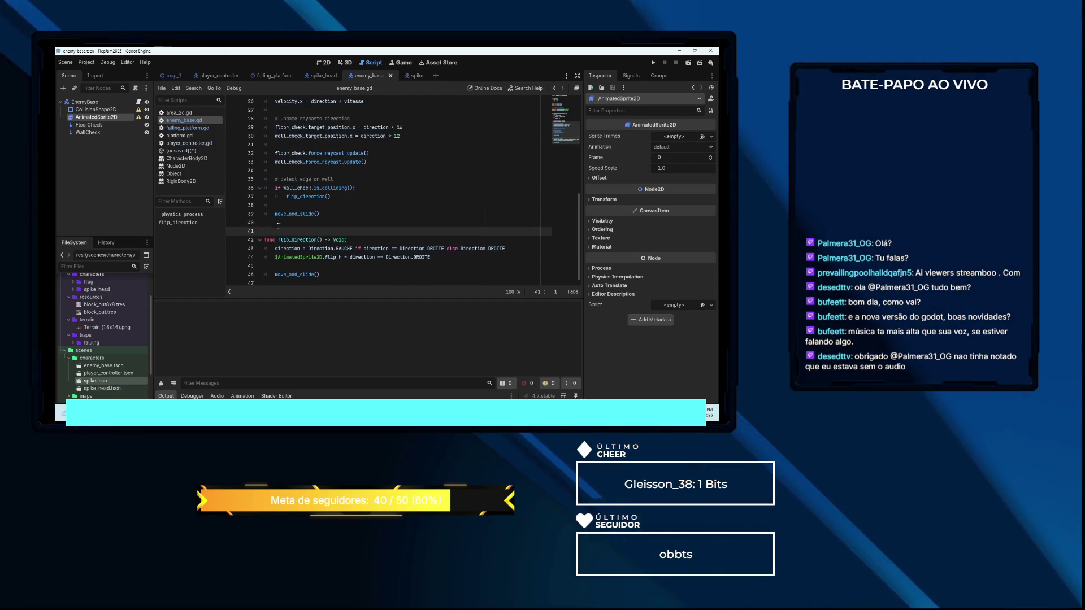
pyautogui.write('func')
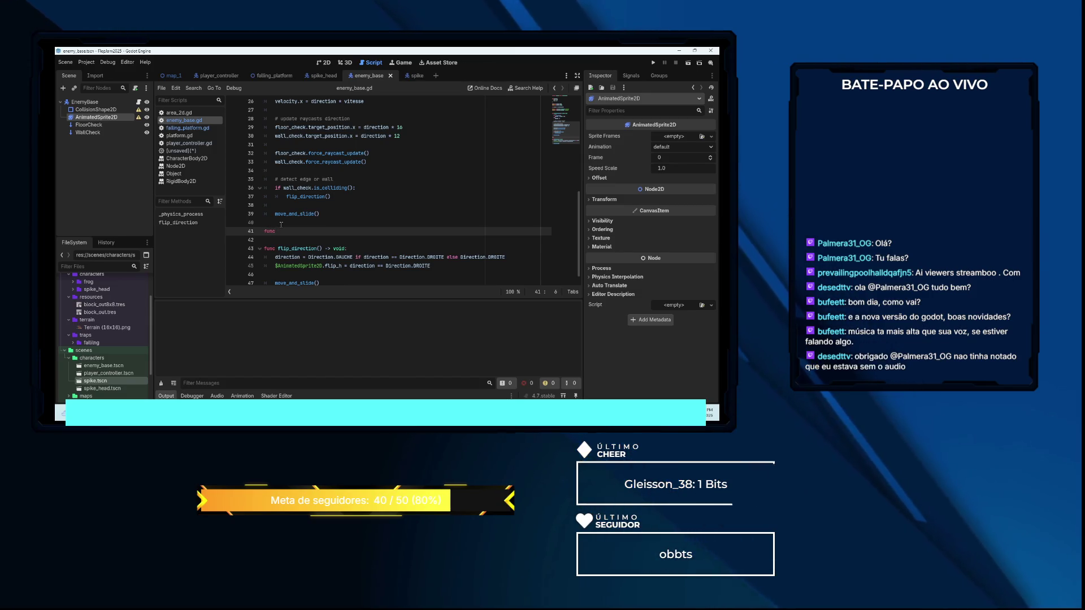
pyautogui.write(' apply_gravity')
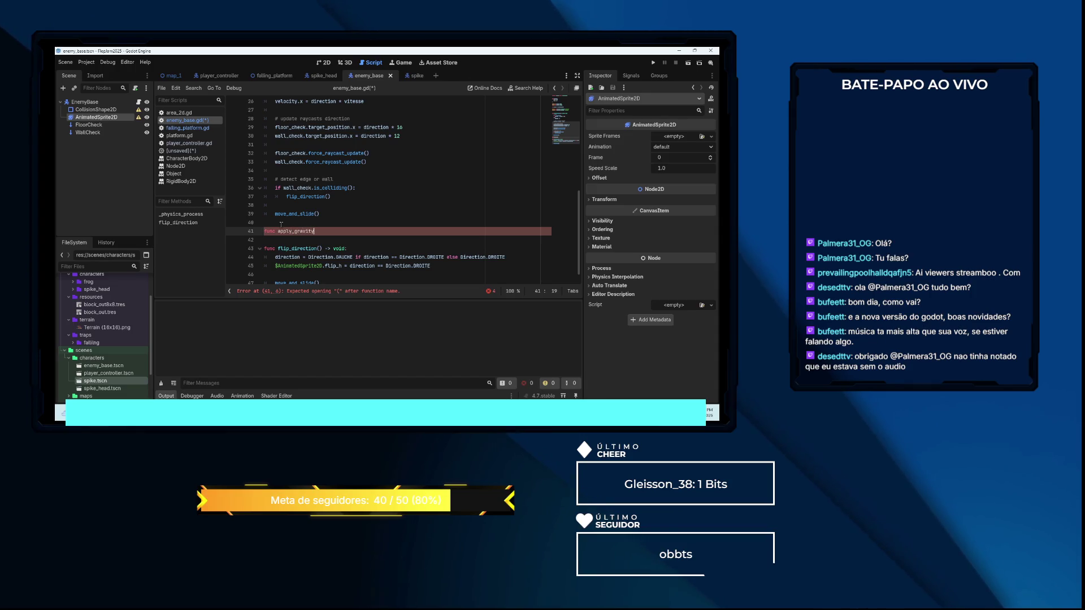
pyautogui.write('(delta:')
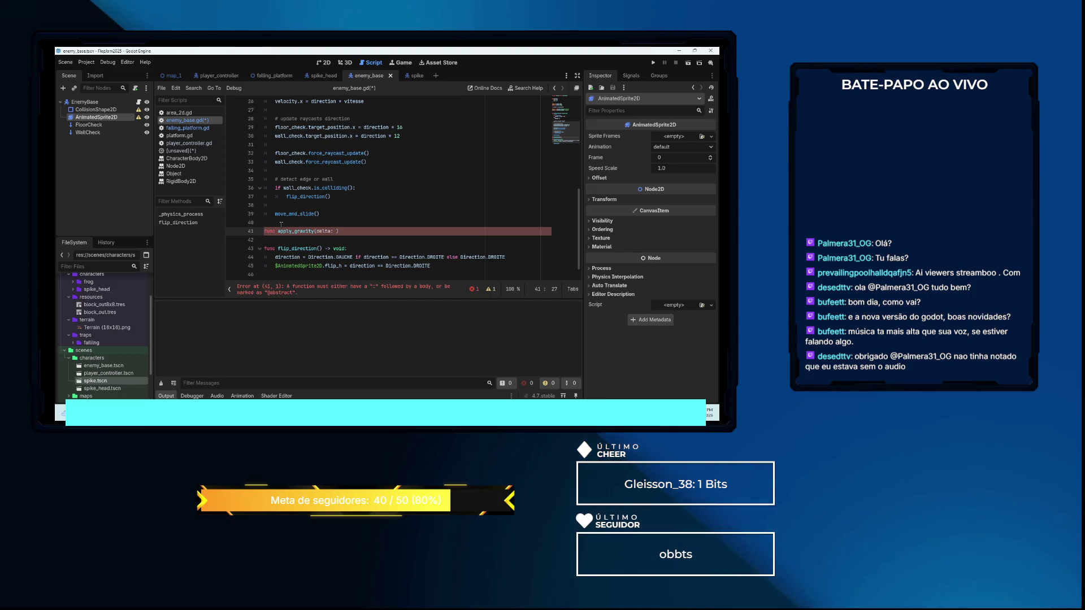
pyautogui.write(' t)')
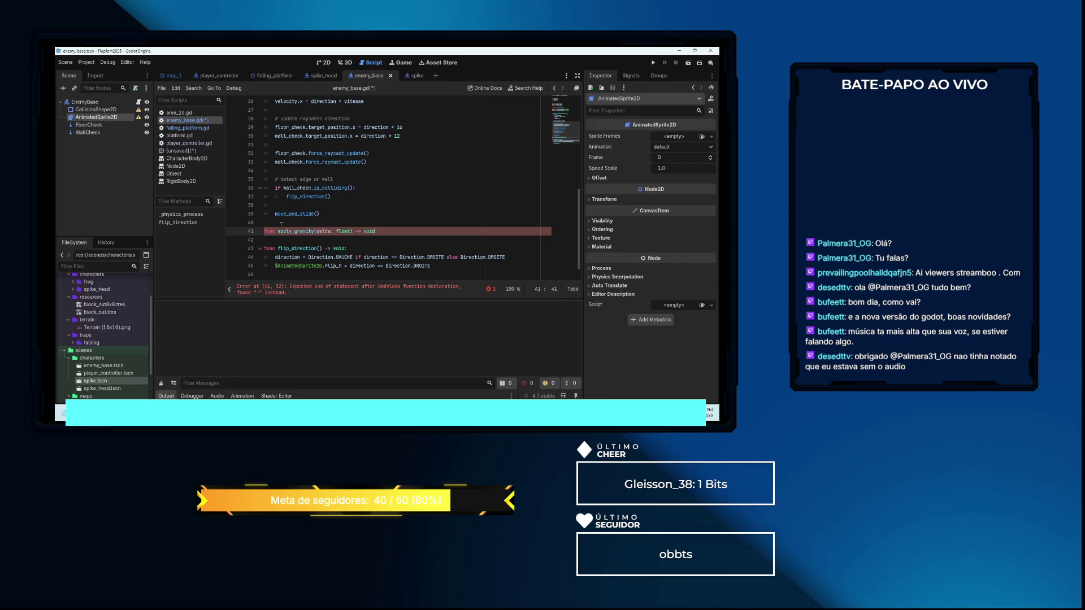
pyautogui.press('Return')
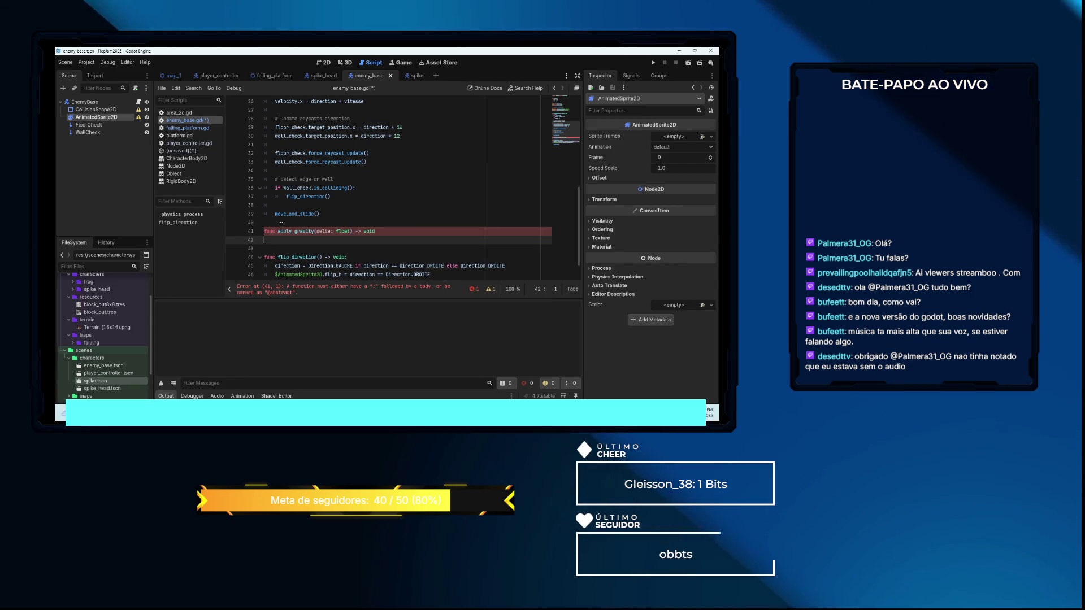
pyautogui.press('BackSpace')
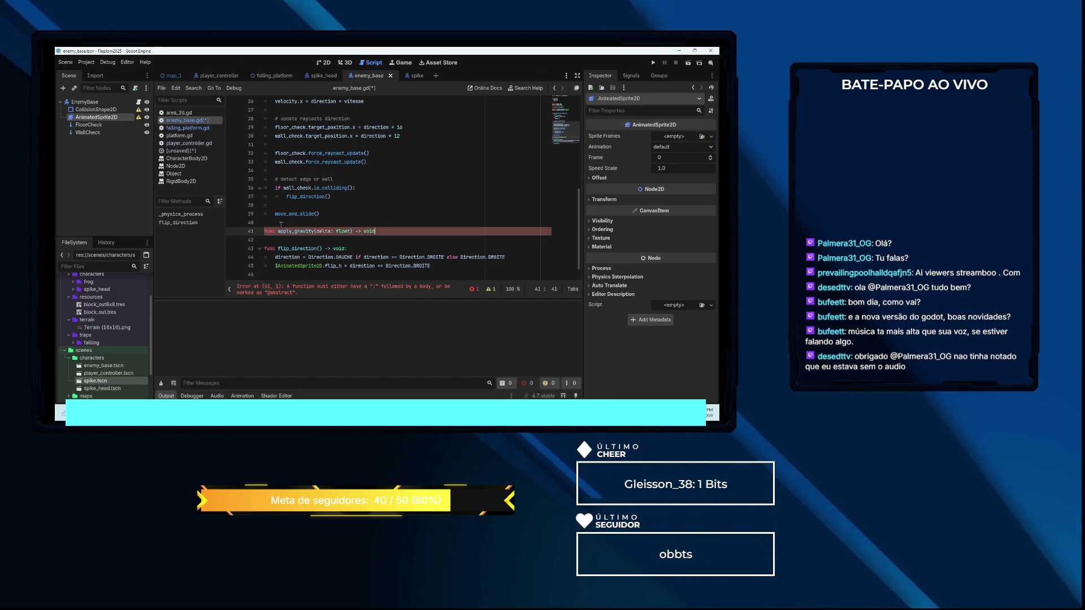
pyautogui.write(':')
pyautogui.press('Return')
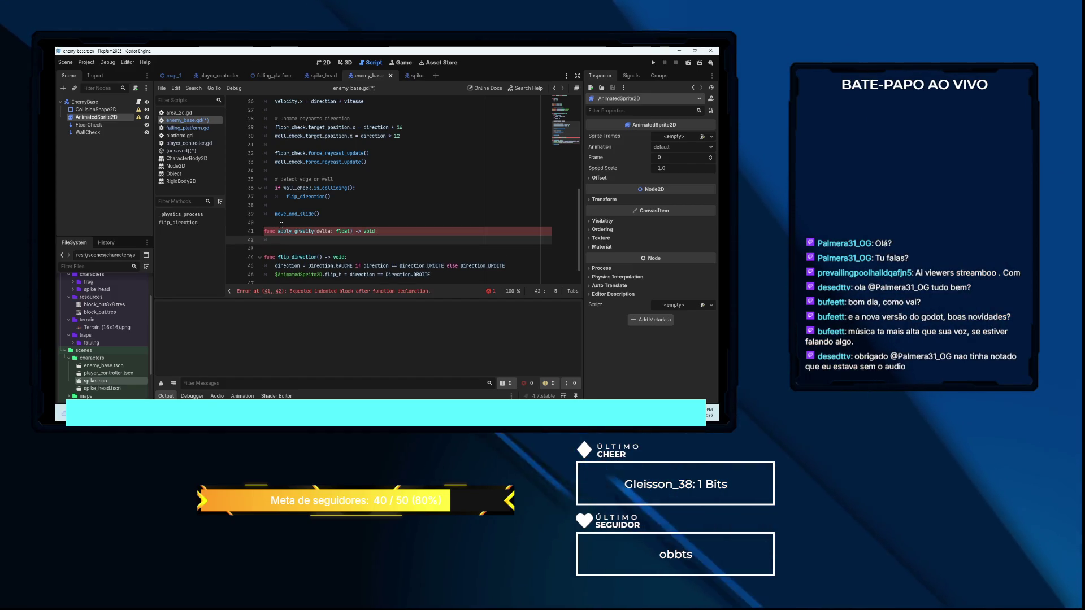
pyautogui.scroll(3, 320, 182)
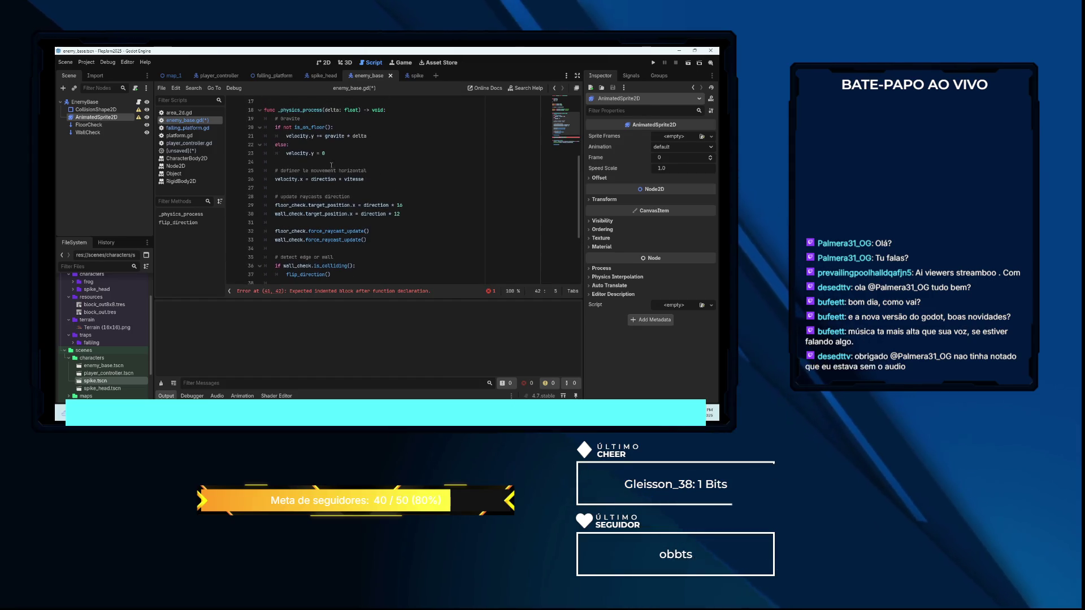
# Move the is_on_floor gravity if/else block into apply_gravity and fix its indentation
pyautogui.moveTo(325, 154); pyautogui.dragTo(271, 138)
pyautogui.hotkey('shift', 'Up')
pyautogui.press('BackSpace')
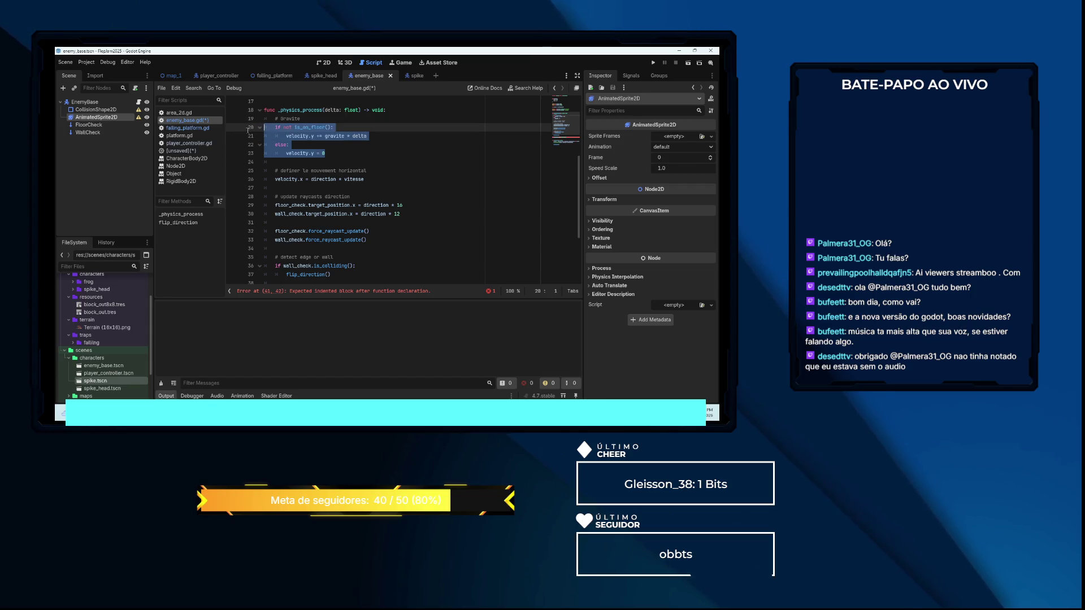
pyautogui.scroll(-3, 332, 182)
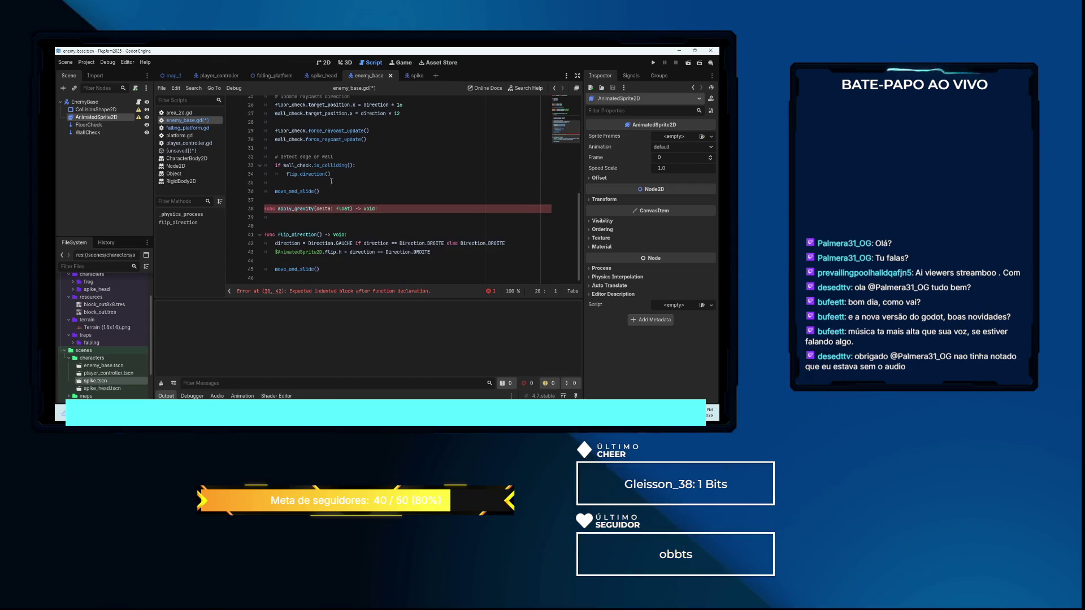
pyautogui.click(300, 218)
pyautogui.write('if not is_on_floor(): \t\tvelocity.y += gravite * delta \telse: \t\tvelocity.y = 0')
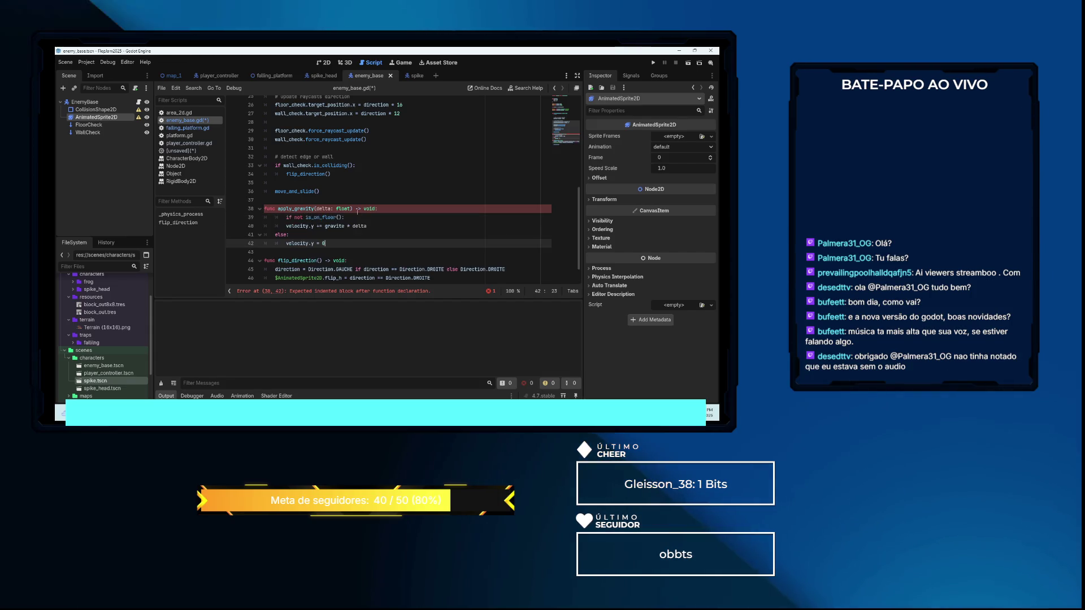
pyautogui.click(287, 217)
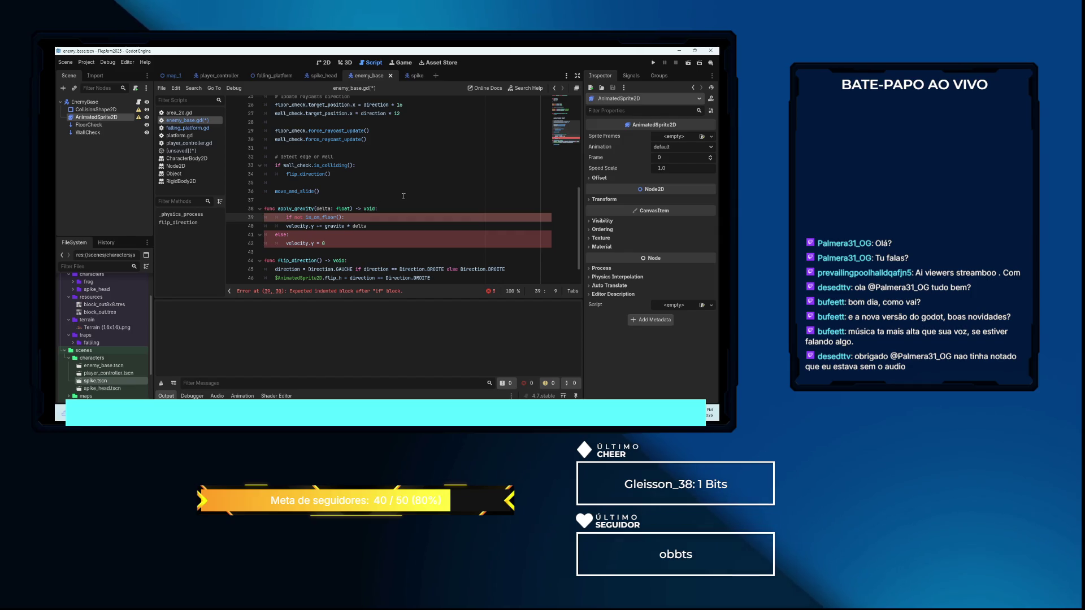
pyautogui.hotkey('shift', 'Tab')
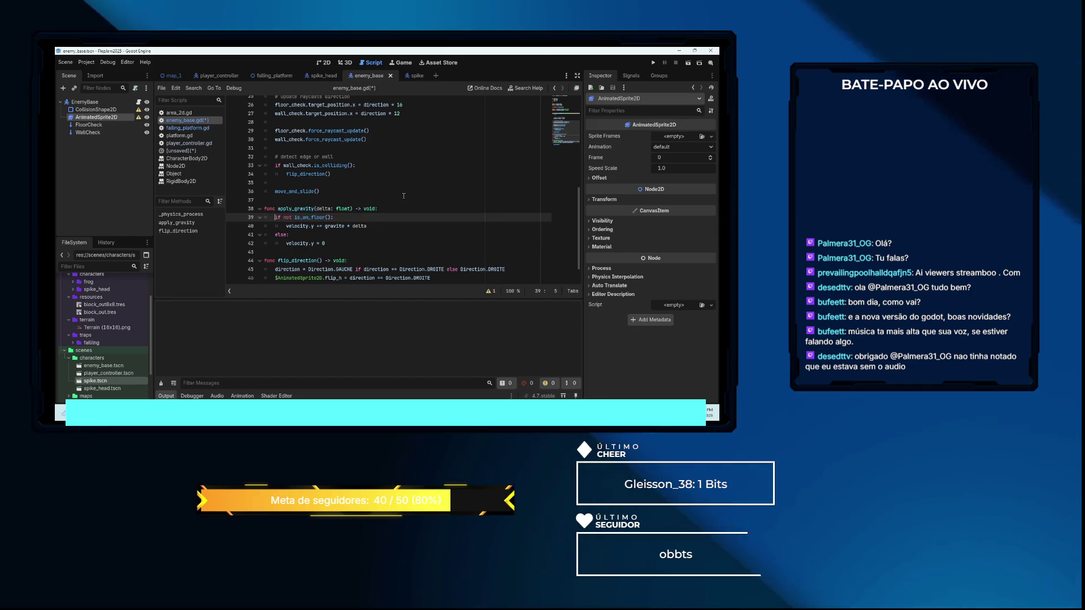
# Call apply_gravity(delta) under the Gravite comment in _physics_process
pyautogui.press('Up')
pyautogui.press('Up')
pyautogui.press('Up')
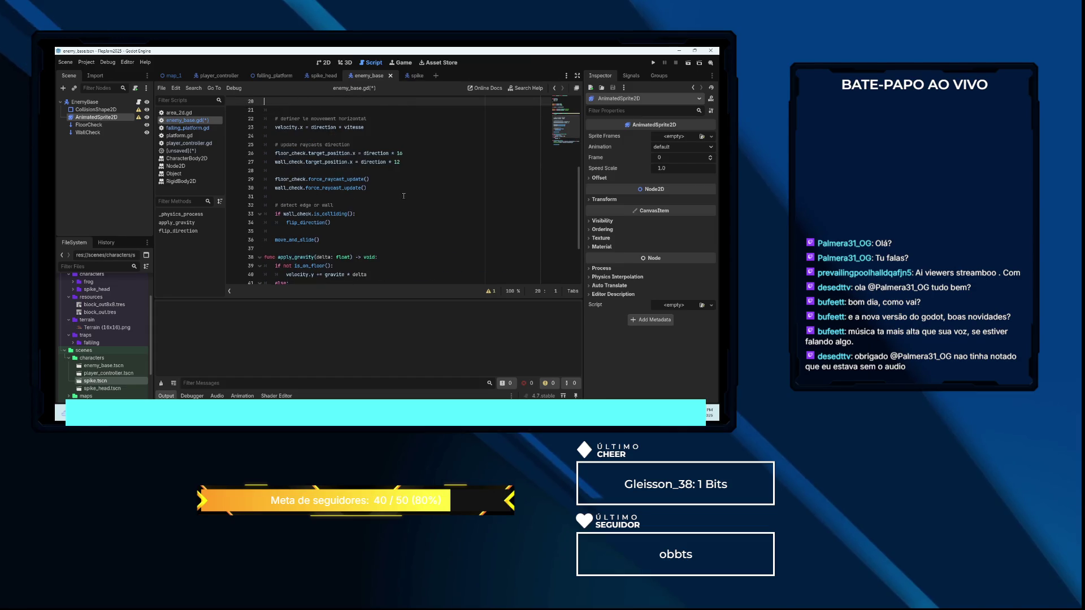
pyautogui.press('Down')
pyautogui.press('Down')
pyautogui.press('Home')
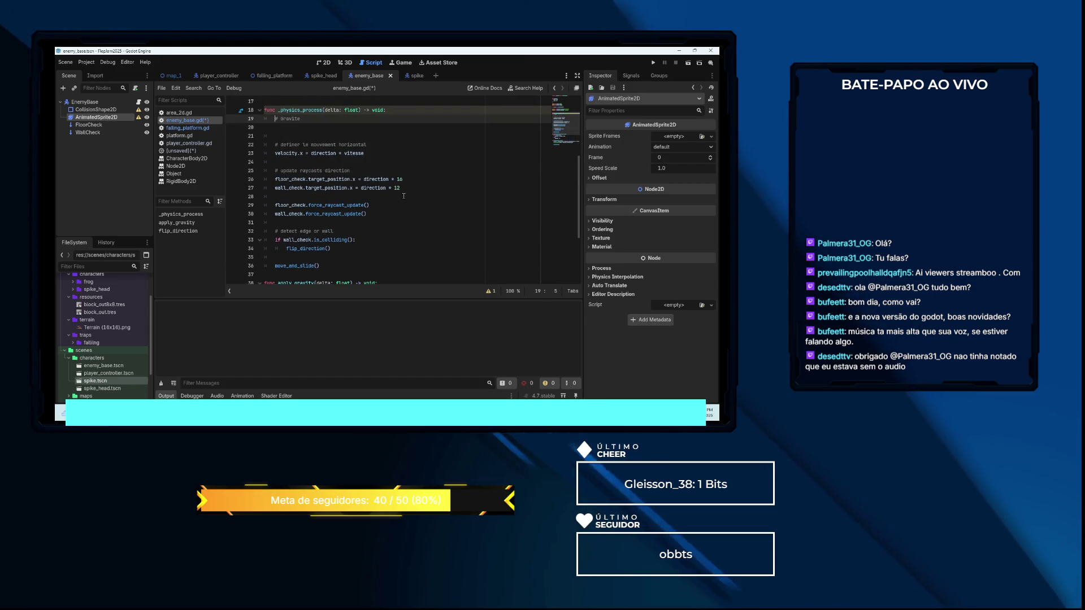
pyautogui.press('Down')
pyautogui.press('Tab')
pyautogui.press('Tab')
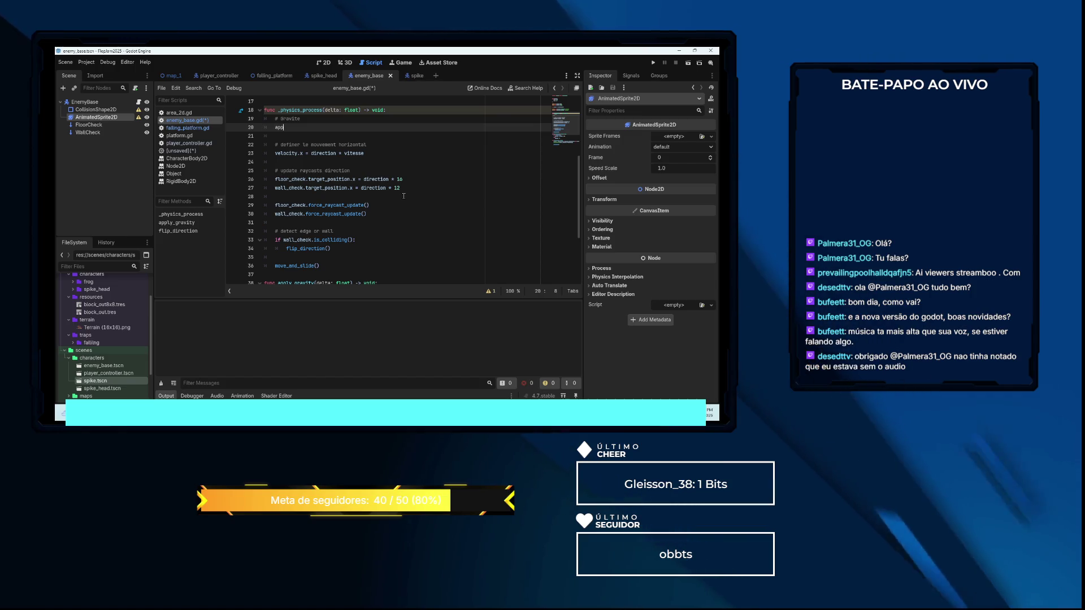
pyautogui.write('app')
pyautogui.press('Return')
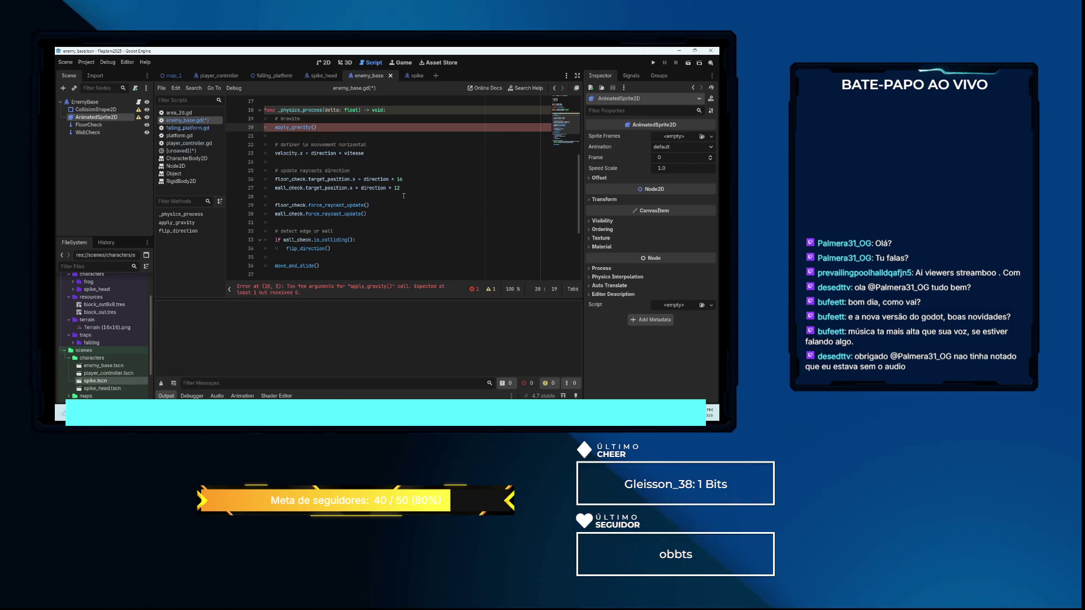
pyautogui.write('delta')
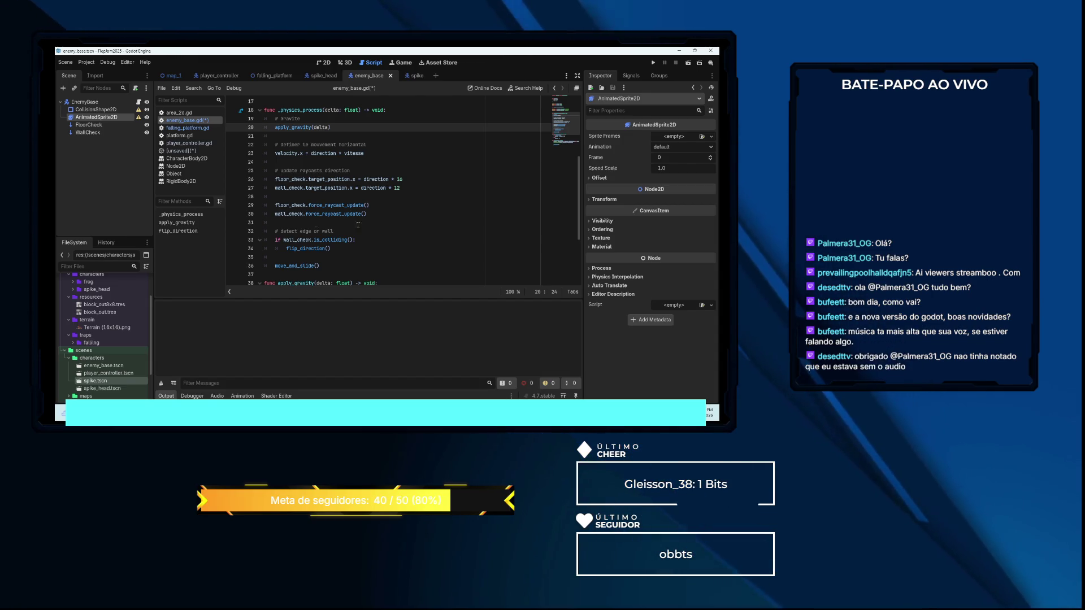
# Delete the enum Direction block and make 'var direction := -1'
pyautogui.scroll(4, 372, 226)
pyautogui.scroll(2, 316, 155)
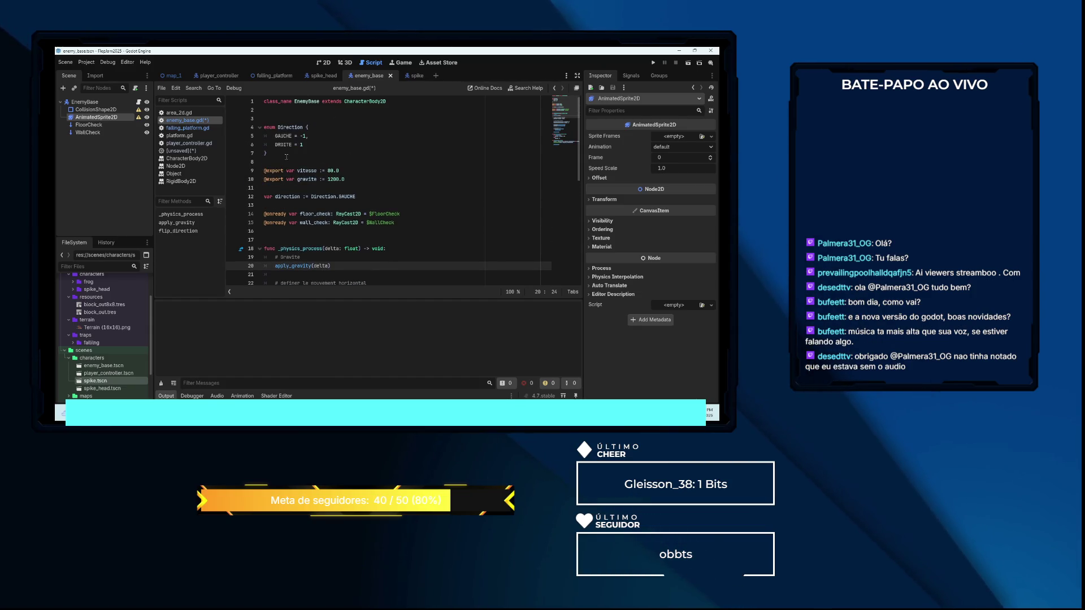
pyautogui.moveTo(286, 157); pyautogui.dragTo(252, 133)
pyautogui.press('BackSpace')
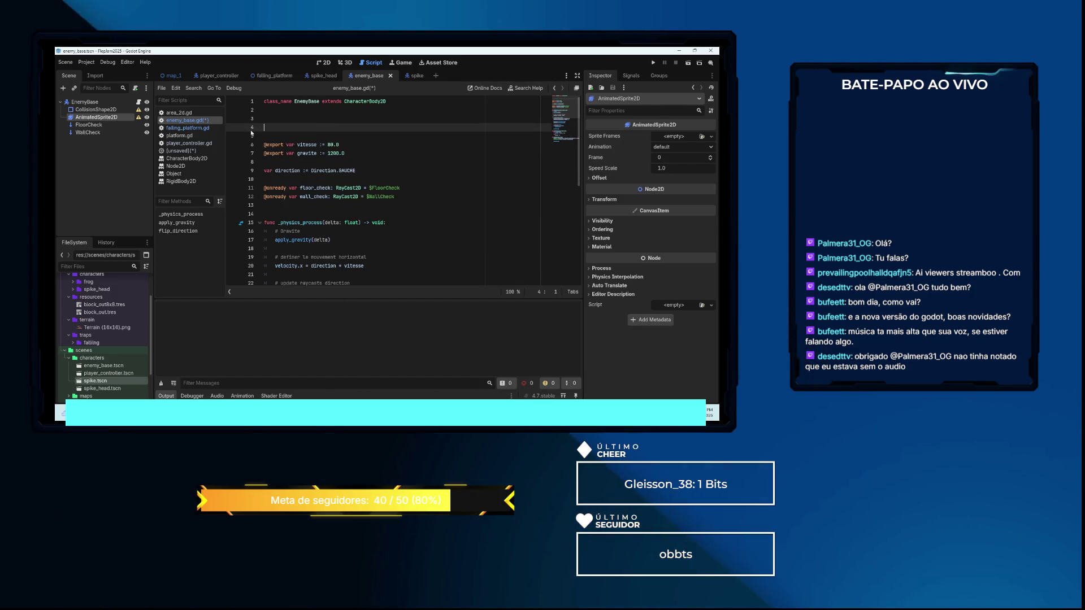
pyautogui.press('BackSpace')
pyautogui.press('BackSpace')
pyautogui.press('Down')
pyautogui.press('Down')
pyautogui.press('Down')
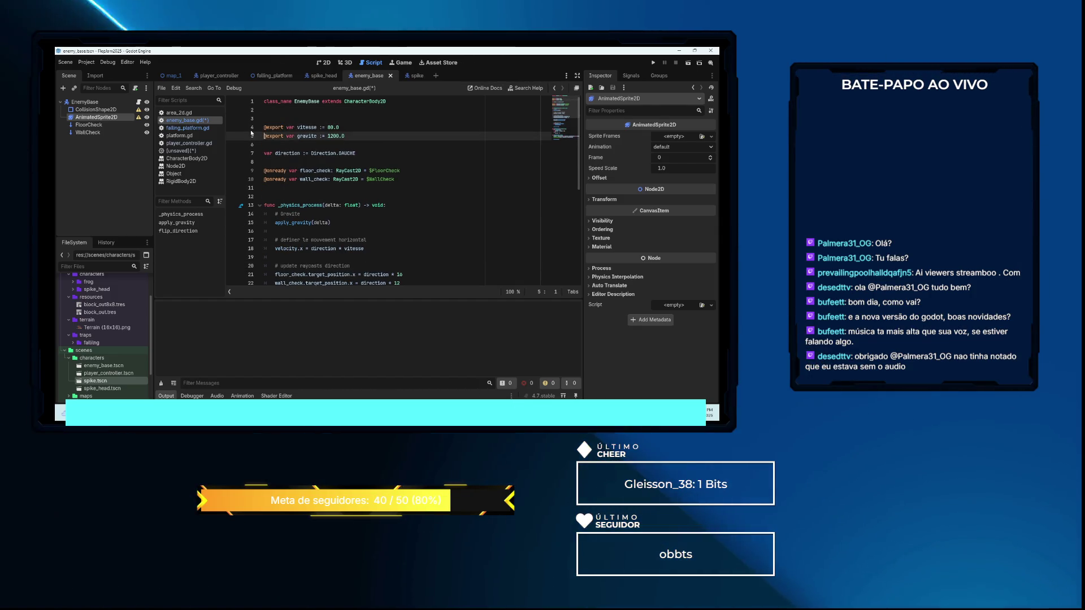
pyautogui.press('Down')
pyautogui.press('Down')
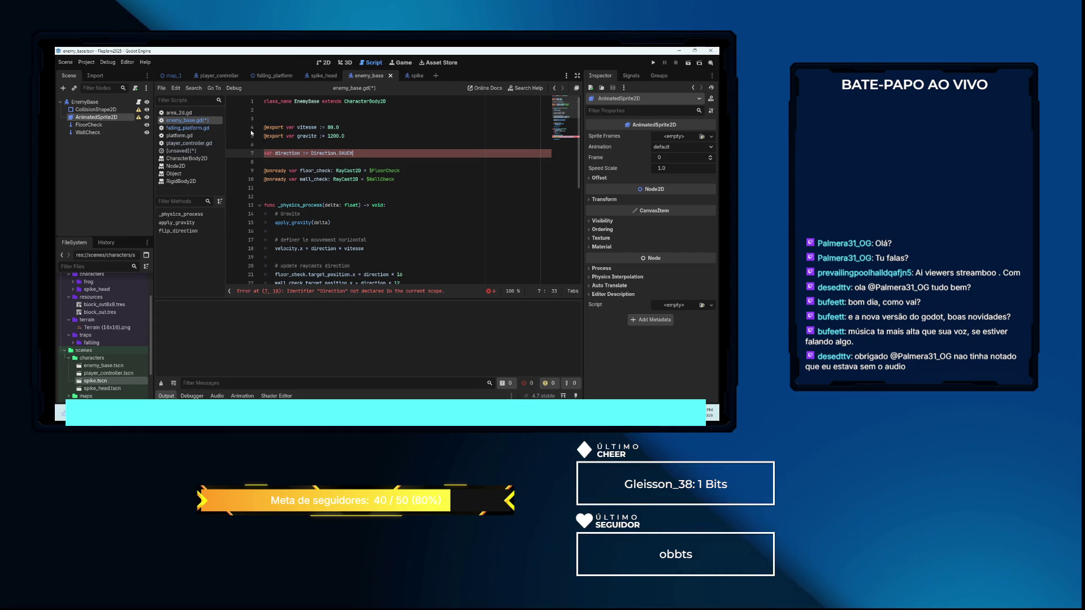
pyautogui.press('BackSpace')
pyautogui.press('BackSpace')
pyautogui.press('BackSpace')
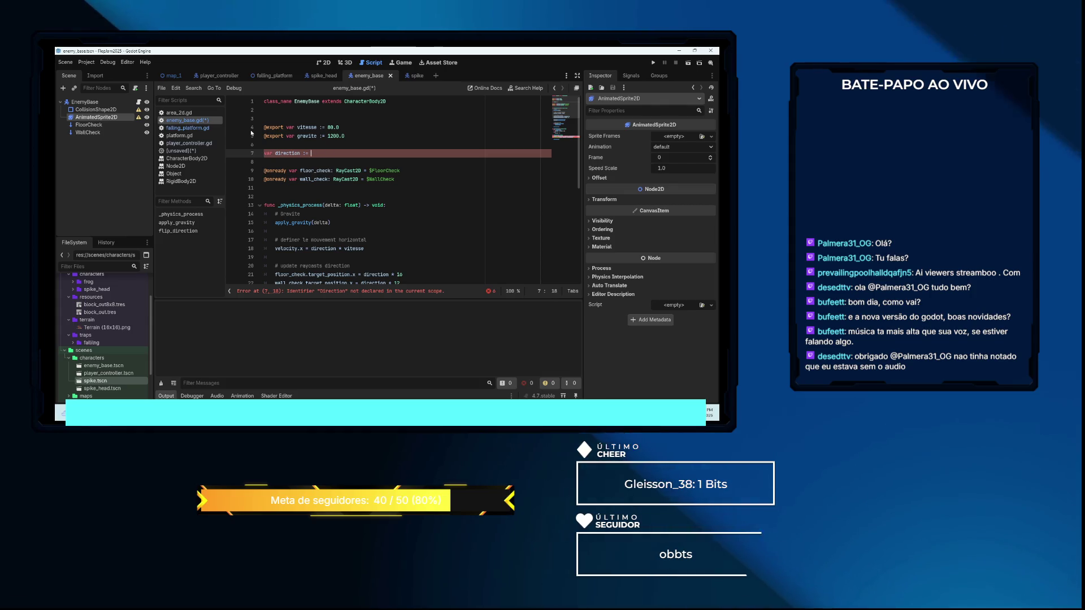
pyautogui.write('-1')
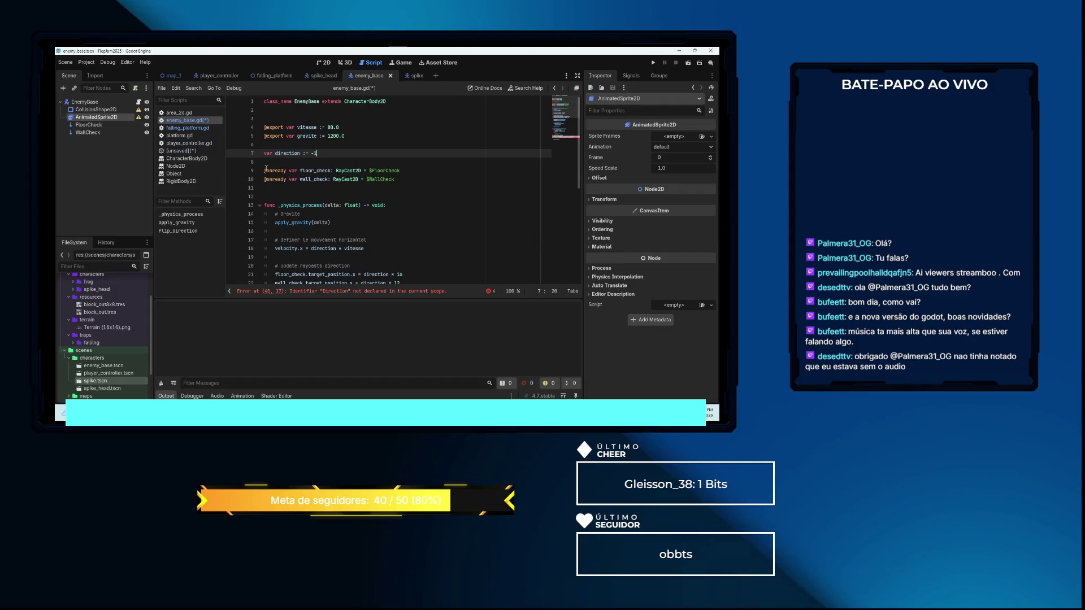
# Insert an apply_movement() call on the line after apply_gravity(delta)
pyautogui.scroll(-1, 391, 186)
pyautogui.click(361, 196)
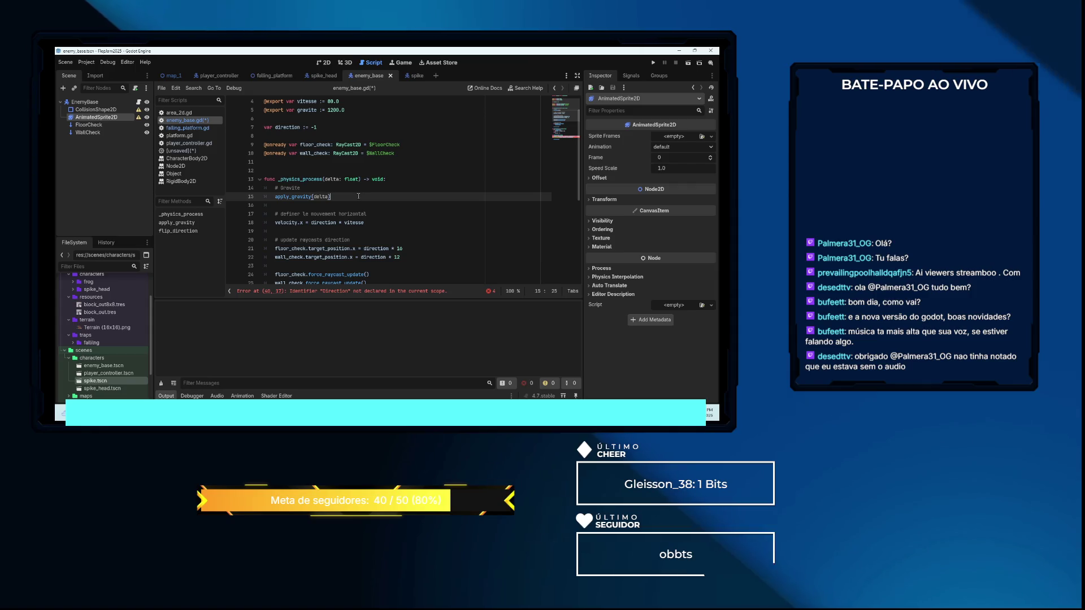
pyautogui.press('Return')
pyautogui.press('Return')
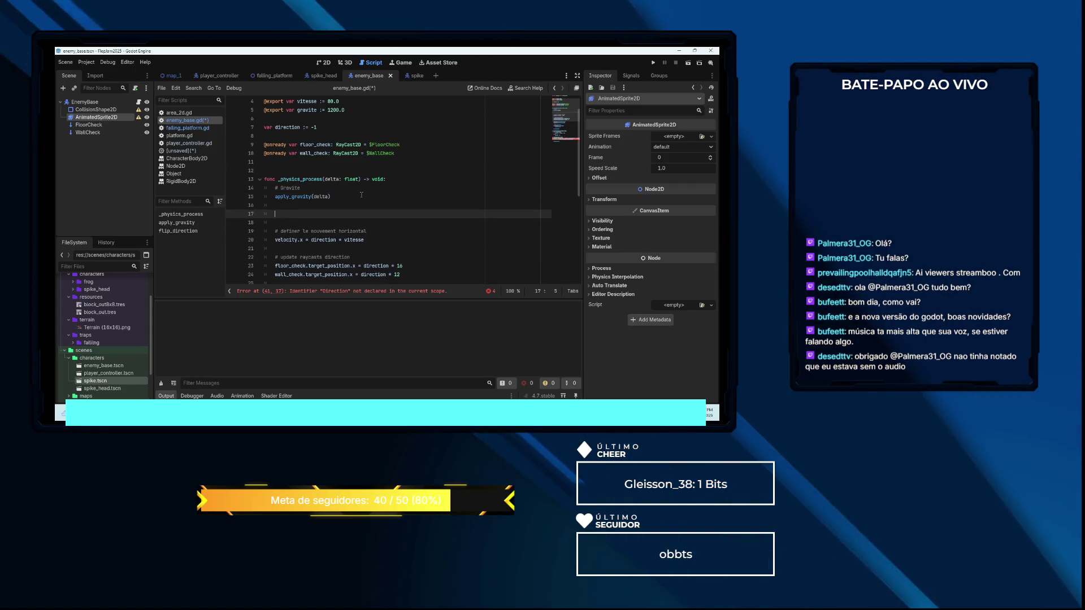
pyautogui.write('apply')
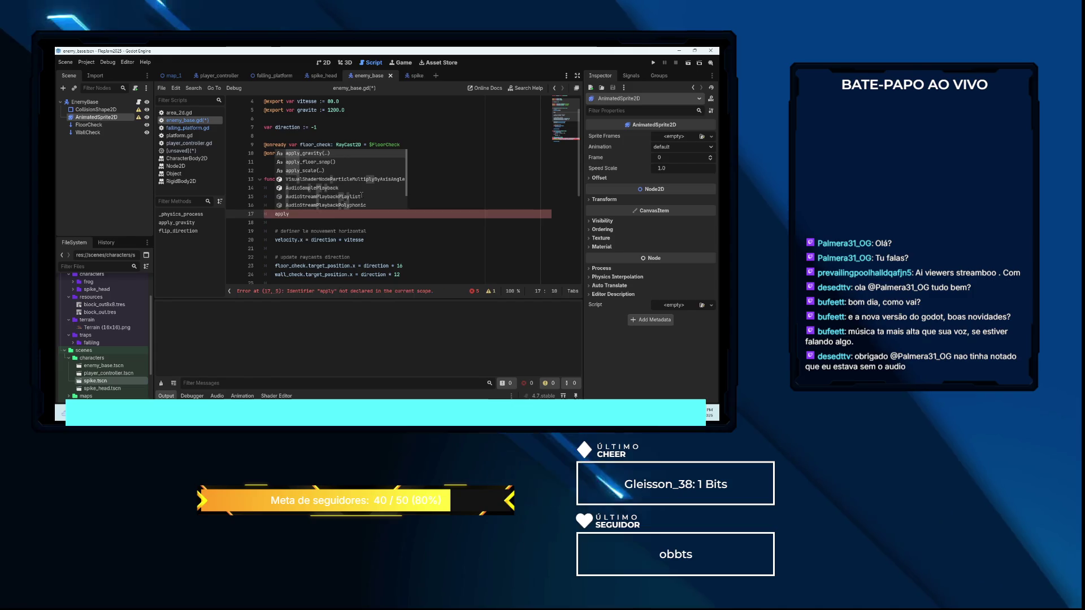
pyautogui.write('_mo')
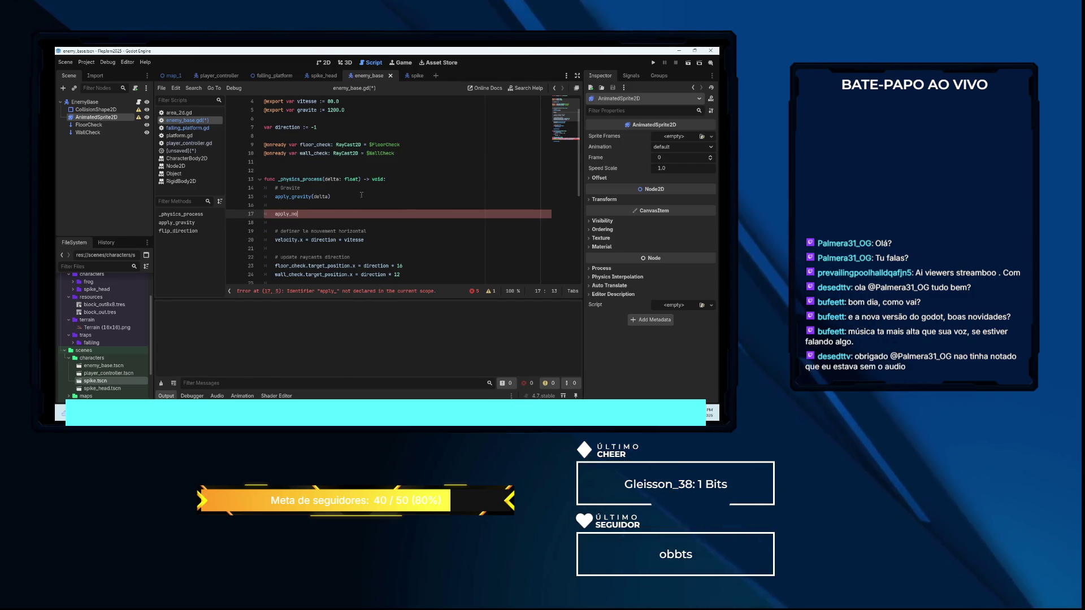
pyautogui.write('vement(')
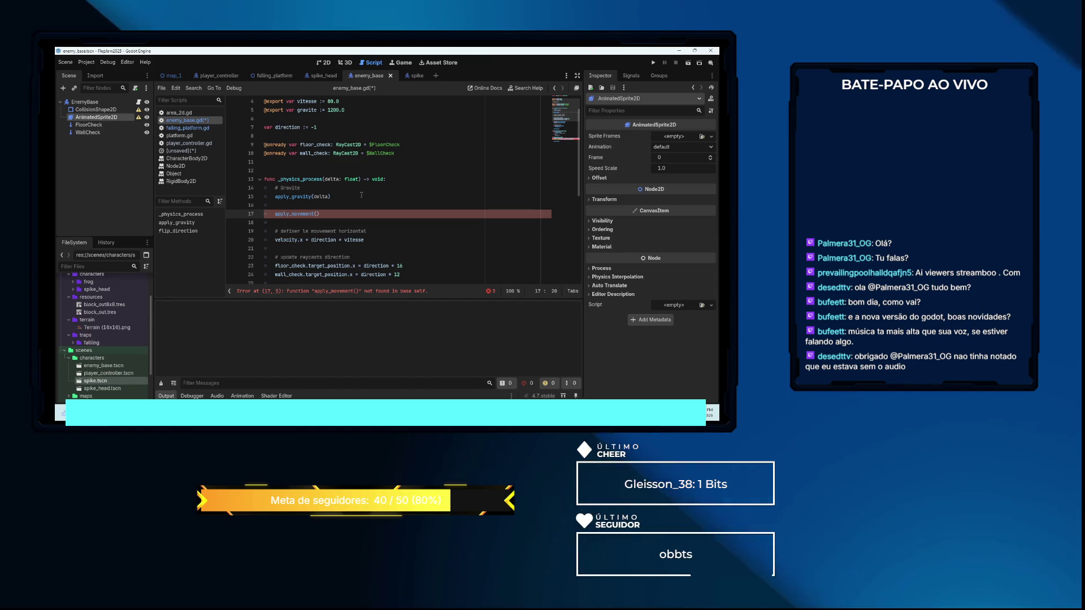
pyautogui.scroll(-3, 361, 195)
pyautogui.scroll(-3, 367, 197)
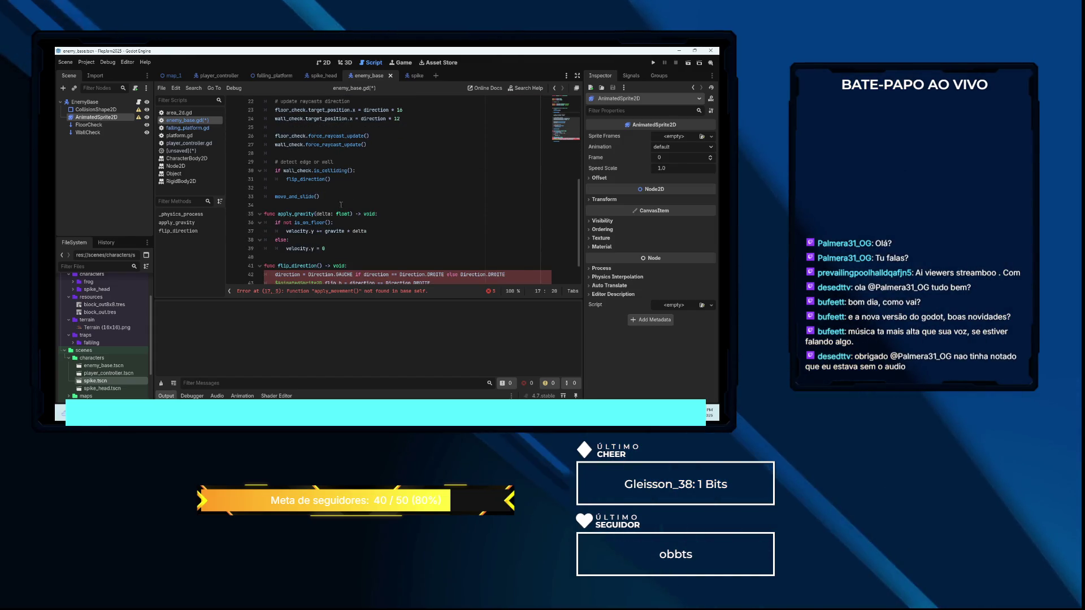
# Add 'func apply_movement() -> void:' after apply_gravity with 'velocity.x = direction * vitesse'
pyautogui.click(346, 247)
pyautogui.press('Return')
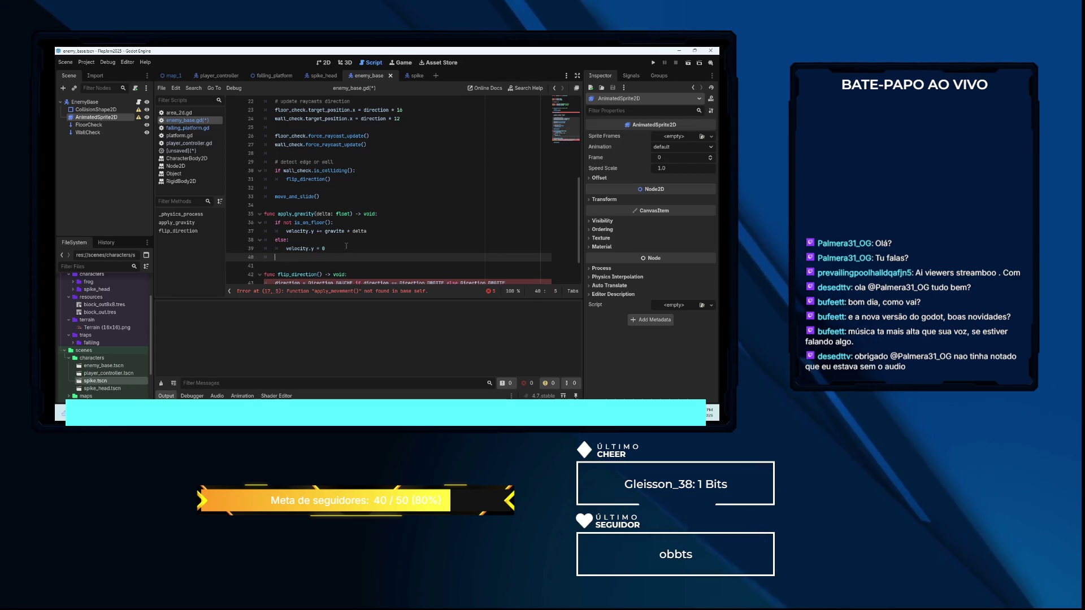
pyautogui.press('Return')
pyautogui.write('func apply_')
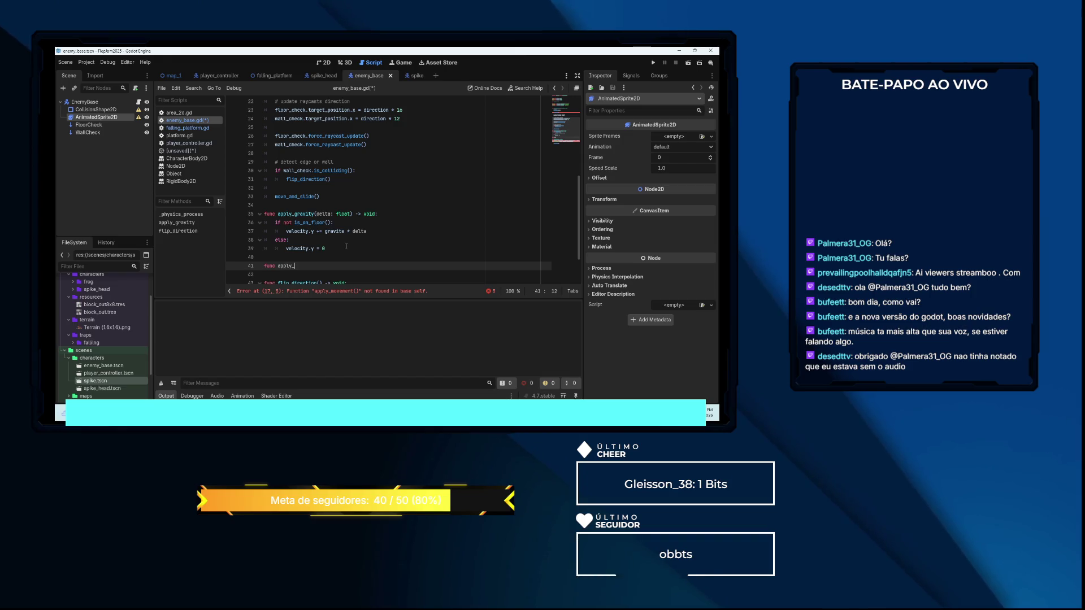
pyautogui.write('moveme')
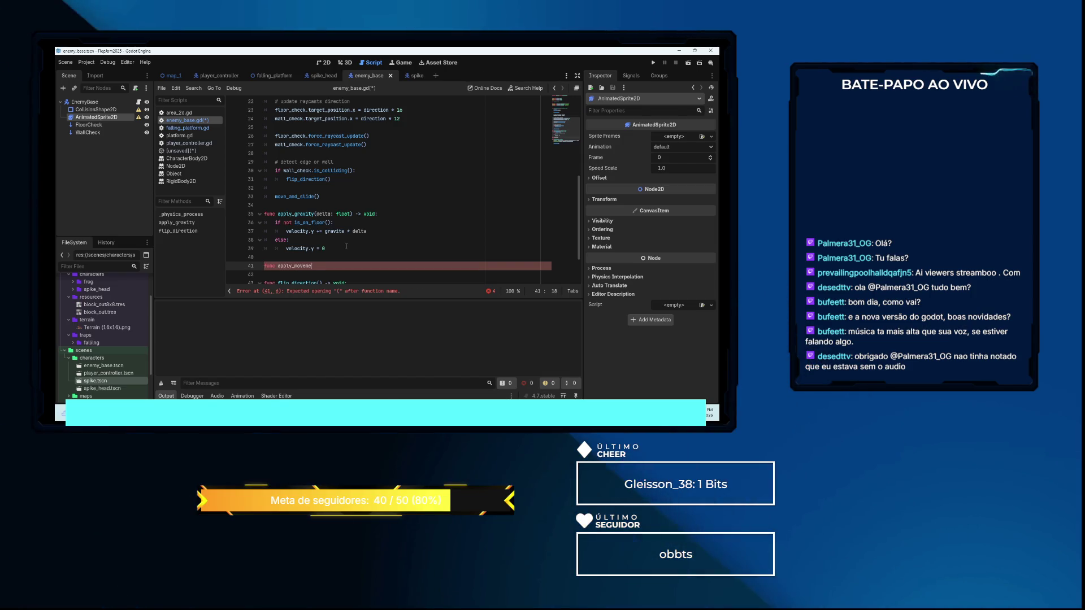
pyautogui.write('nt() -> void:')
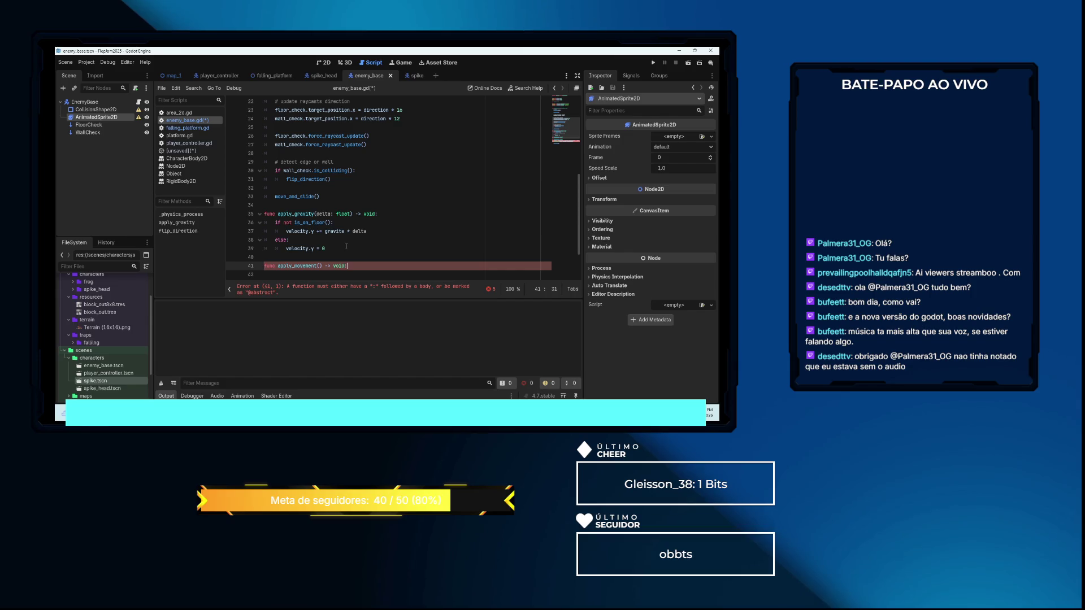
pyautogui.press('Return')
pyautogui.write('ve')
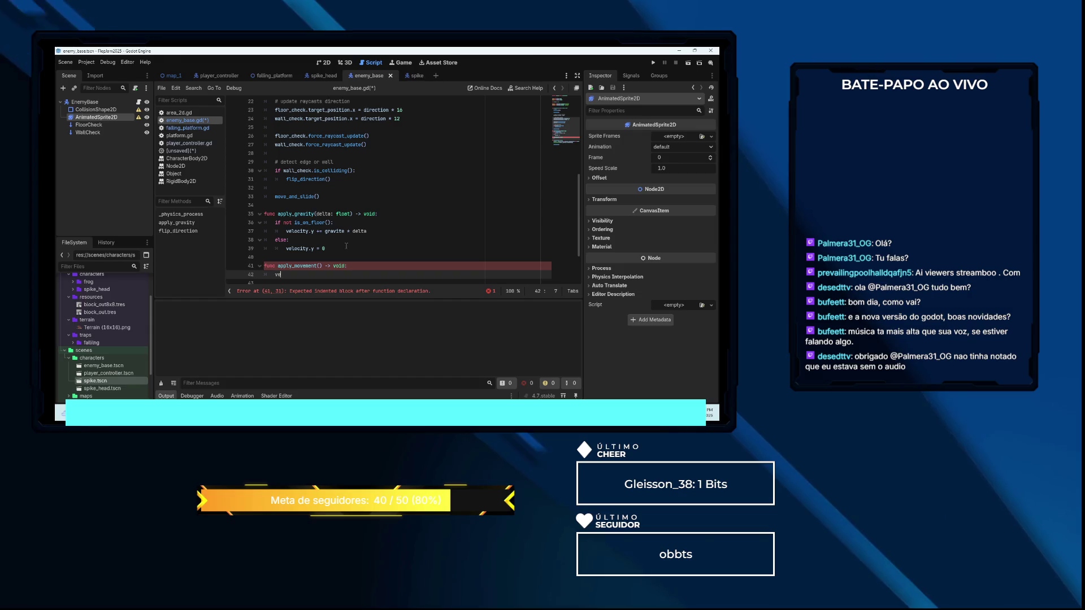
pyautogui.press('Return')
pyautogui.write('.')
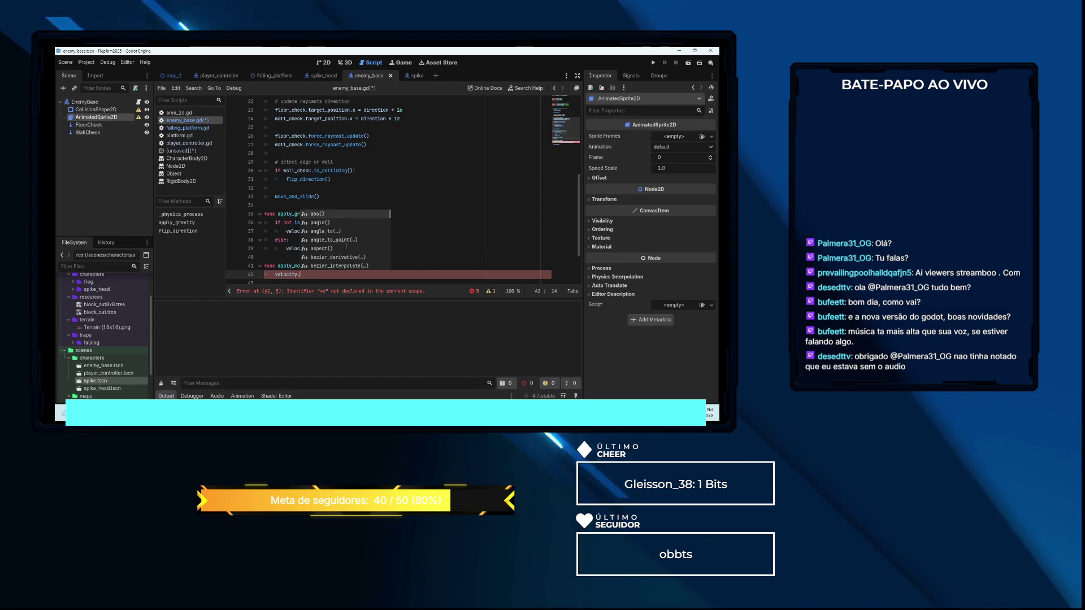
pyautogui.write('x = direction *')
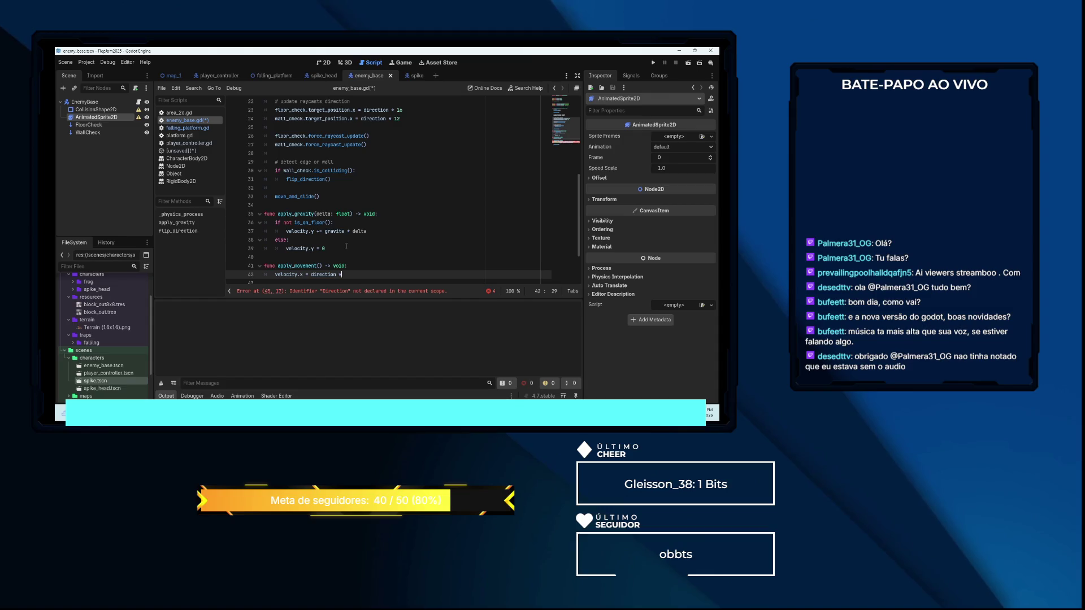
pyautogui.write(' vi')
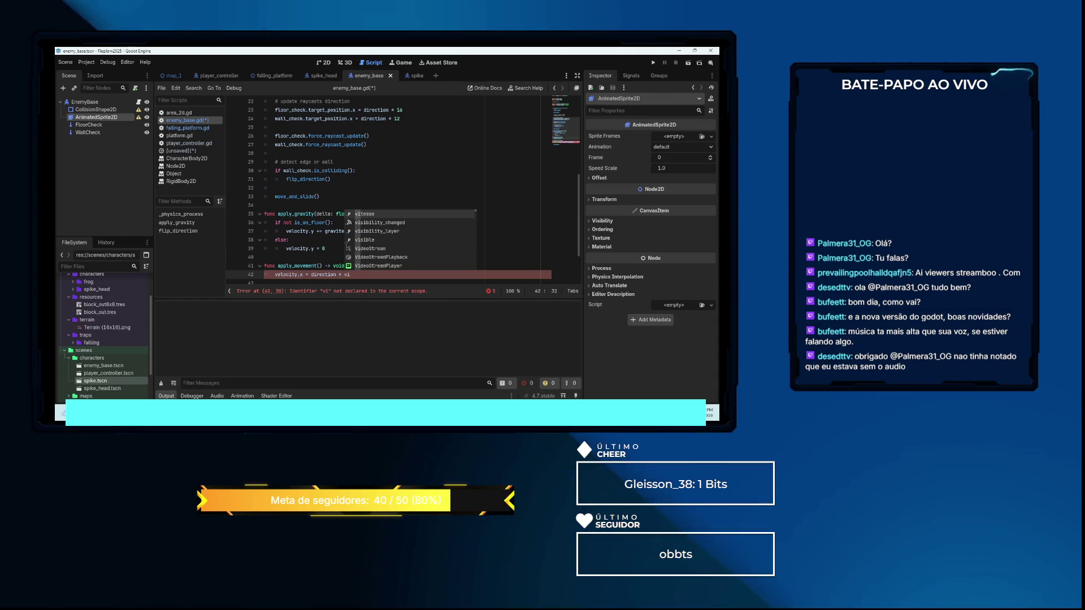
pyautogui.press('Return')
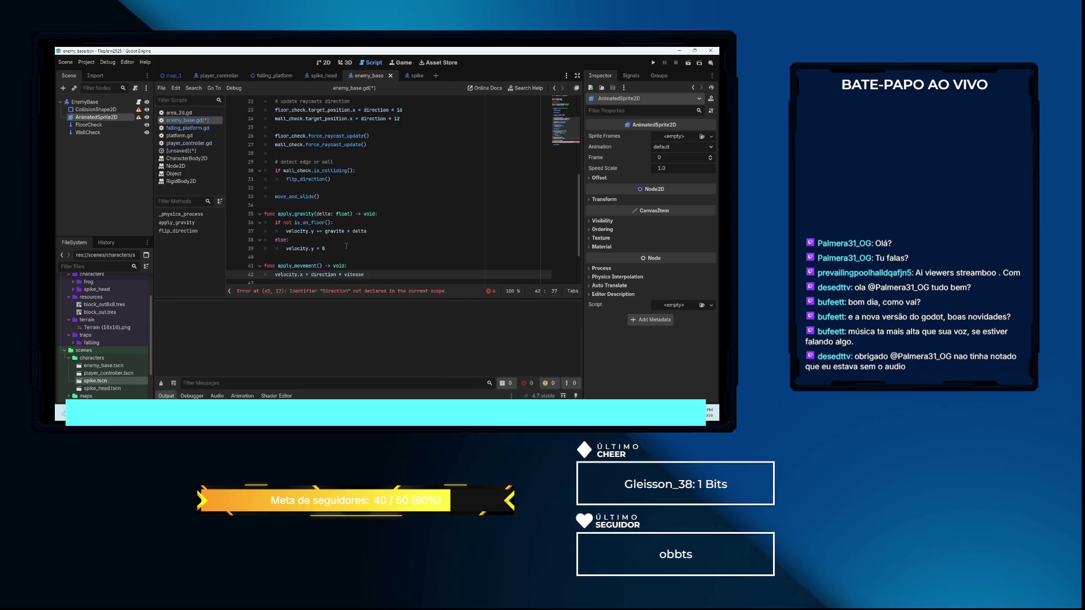
# Move apply_movement() directly under apply_gravity(delta) and begin an update_raycasts() call below it
pyautogui.scroll(4, 452, 214)
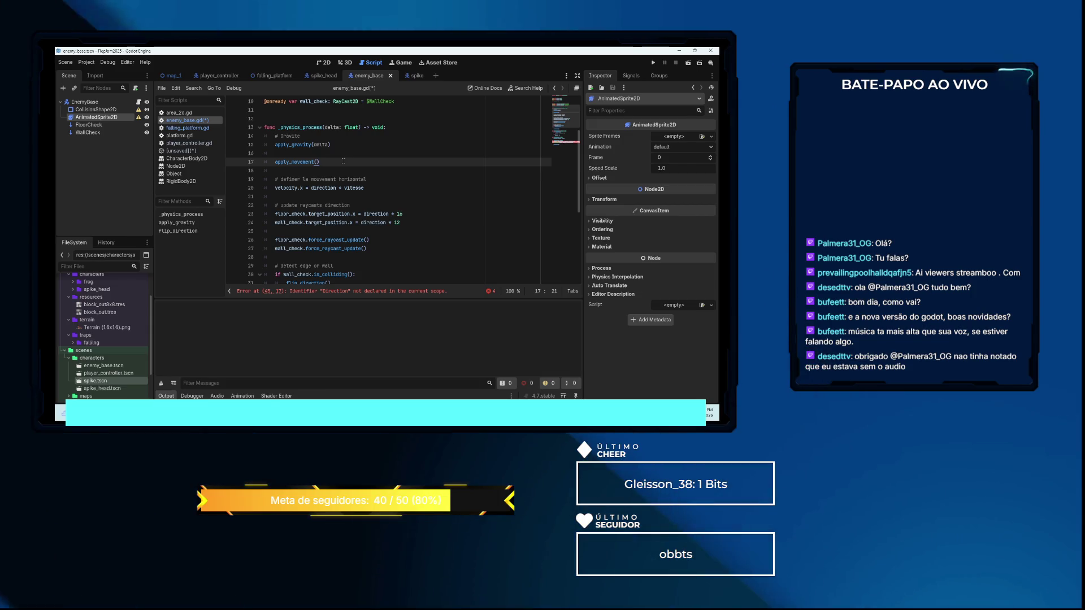
pyautogui.press('Up')
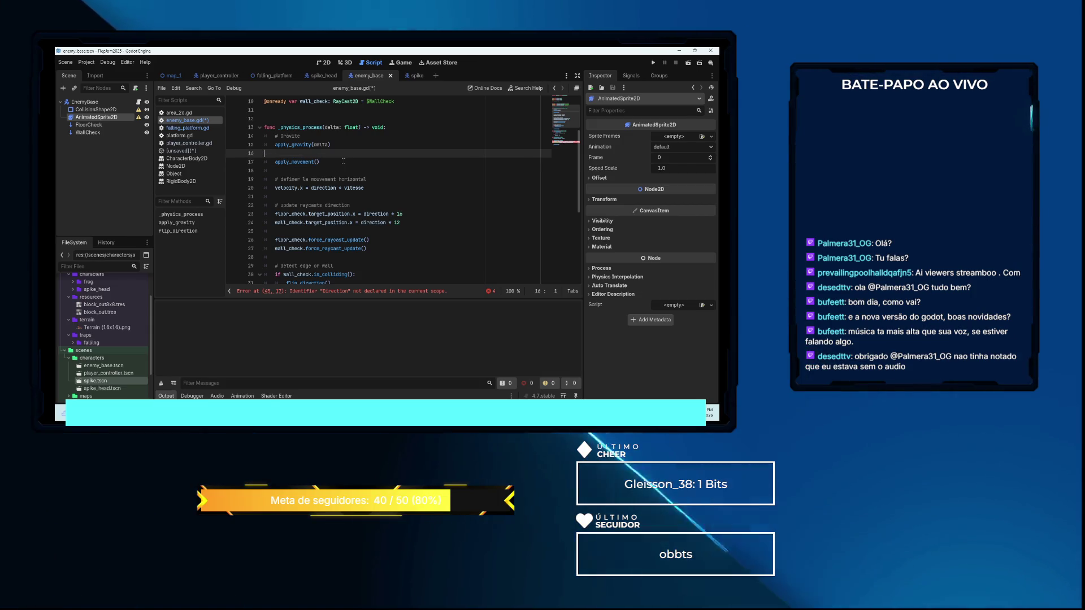
pyautogui.hotkey('ctrl', 'shift', 'k')
pyautogui.press('Return')
pyautogui.press('Return')
pyautogui.write('upda')
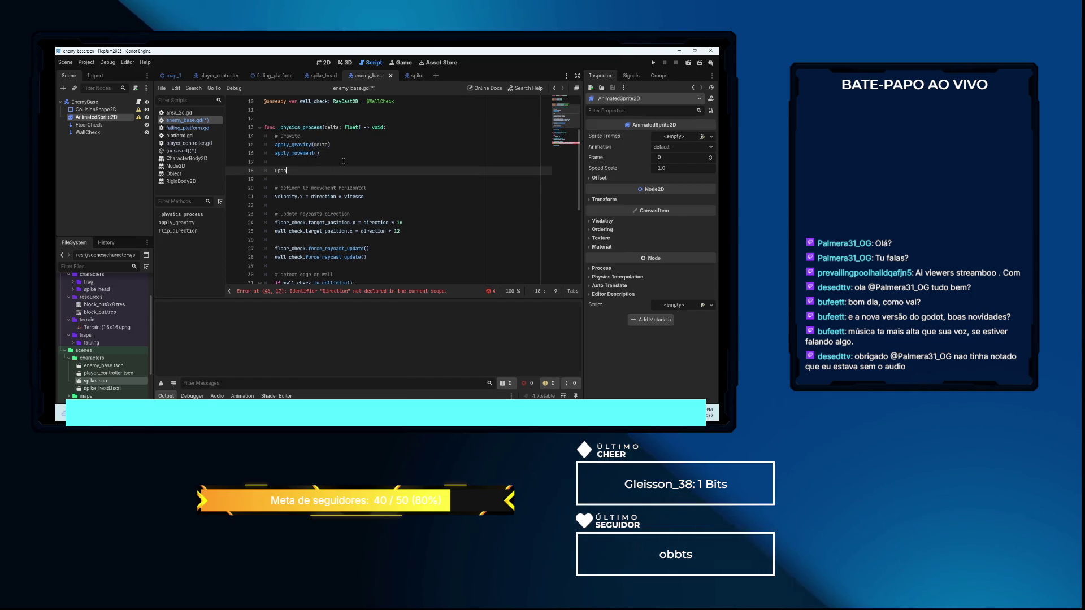
pyautogui.write('te_')
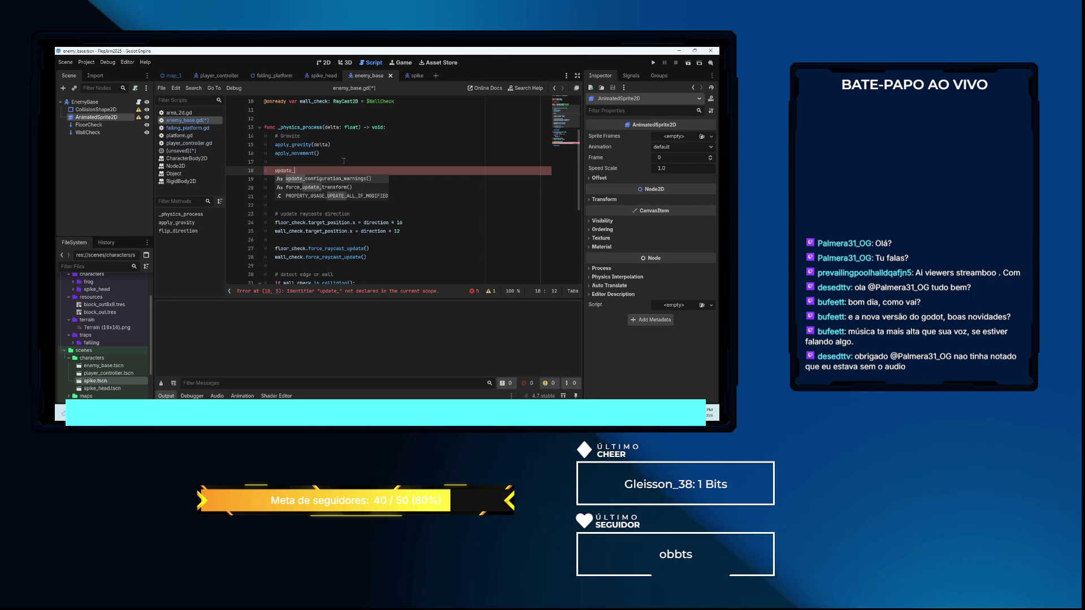
pyautogui.write('raycasts')
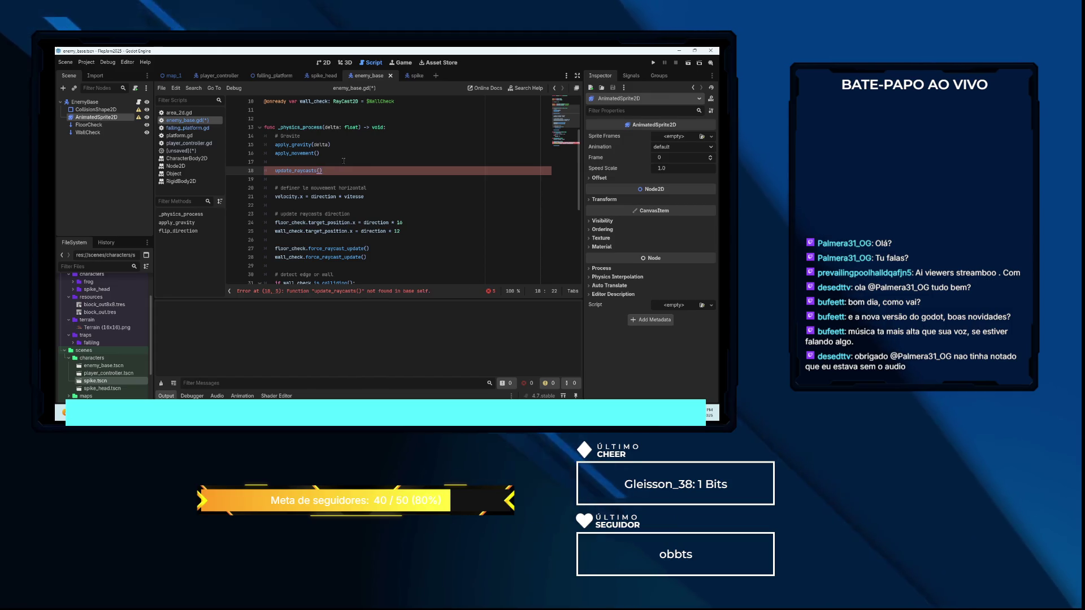
pyautogui.write('()')
# Declare 'func update_raycasts() -> void:' below apply_movement() and open its body line
pyautogui.scroll(-5, 353, 157)
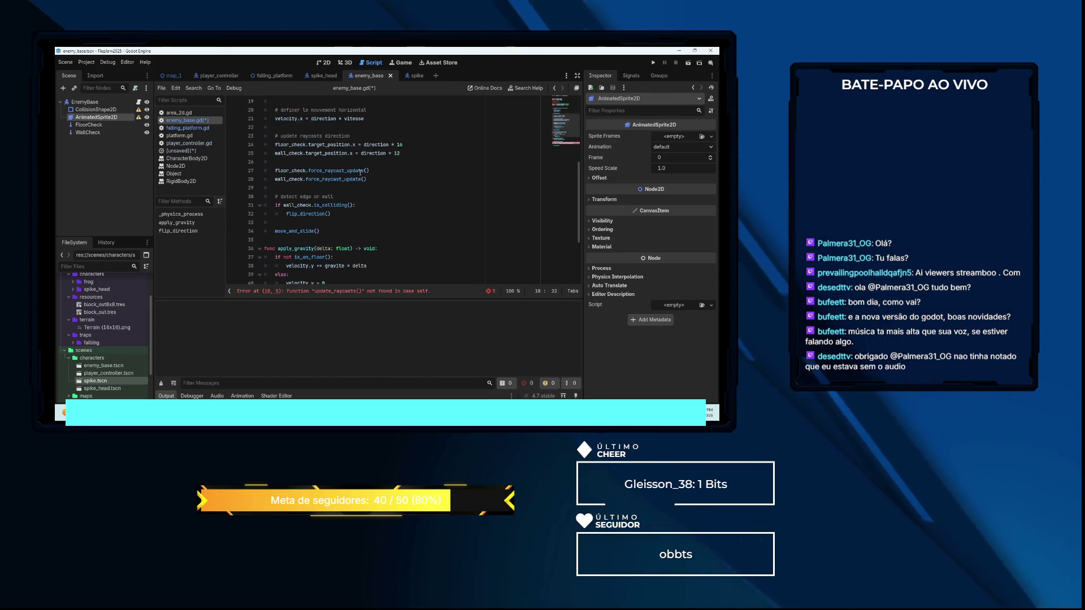
pyautogui.scroll(-2, 343, 203)
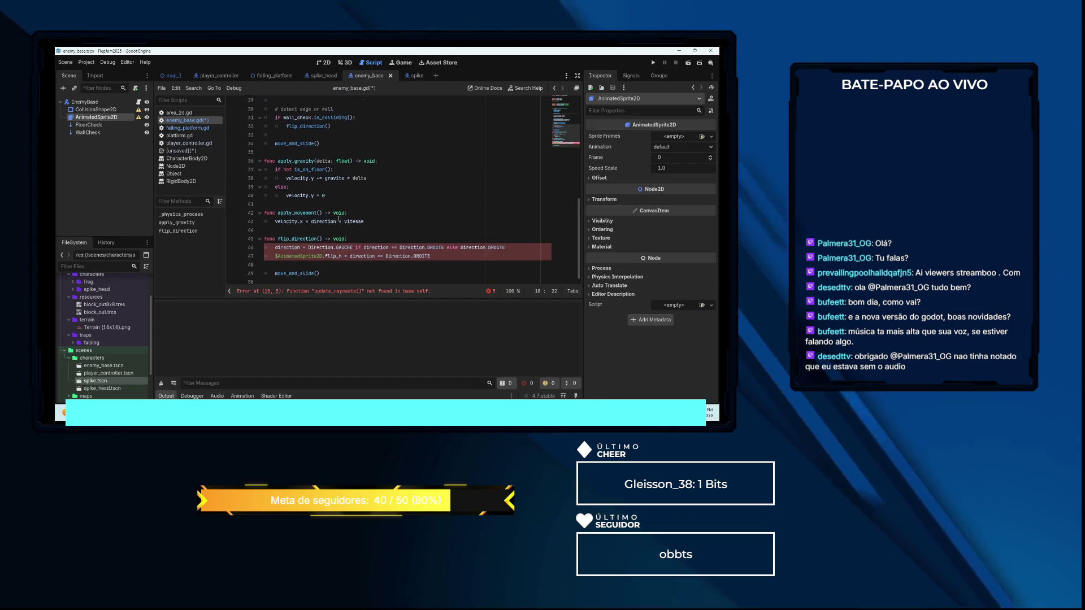
pyautogui.click(376, 217)
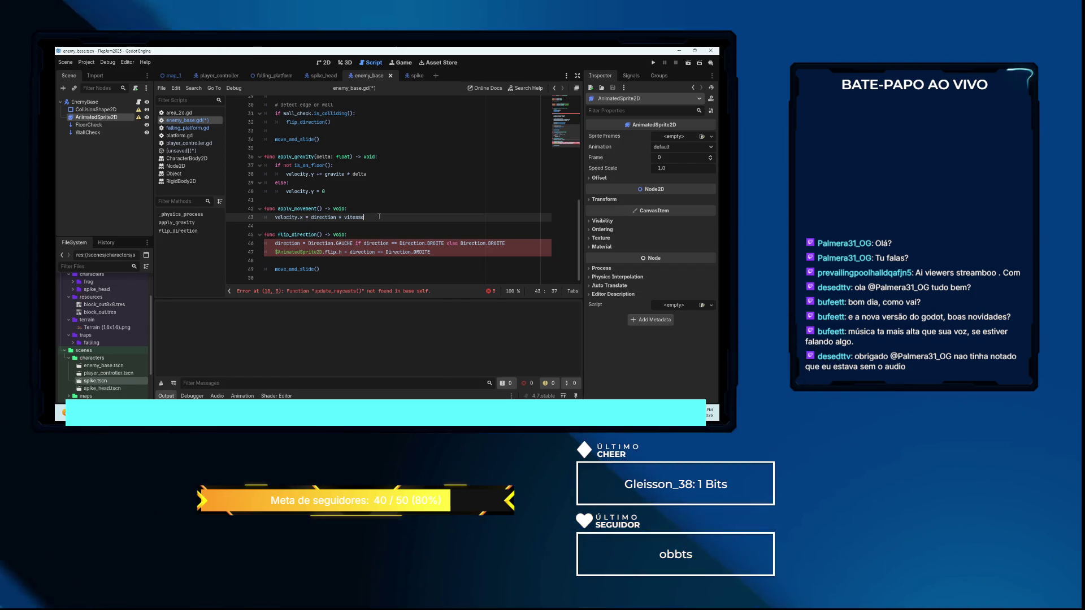
pyautogui.press('Return')
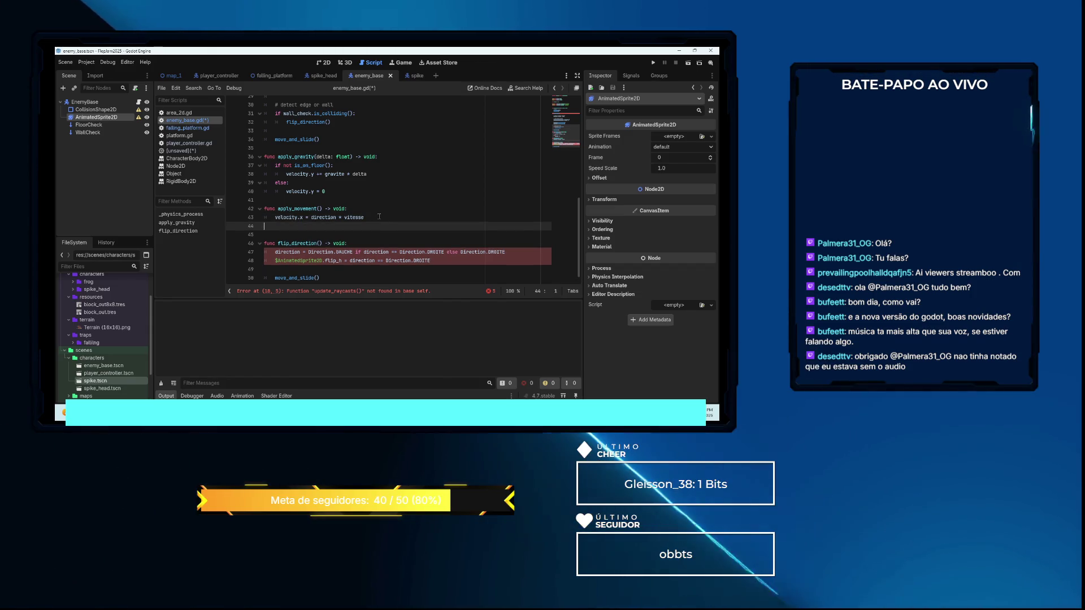
pyautogui.press('Return')
pyautogui.write('func a')
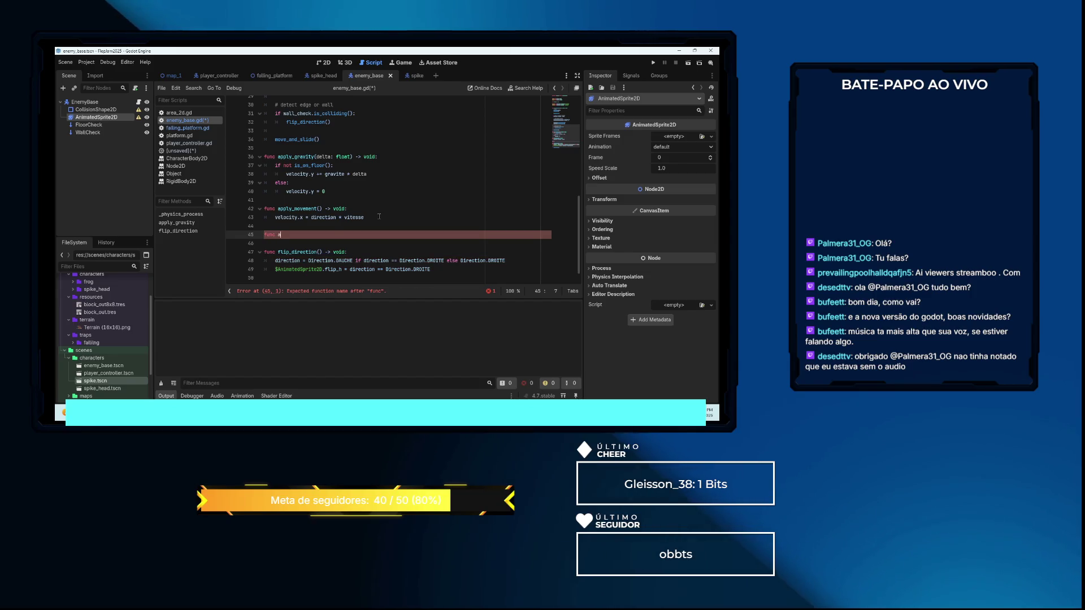
pyautogui.write('pply')
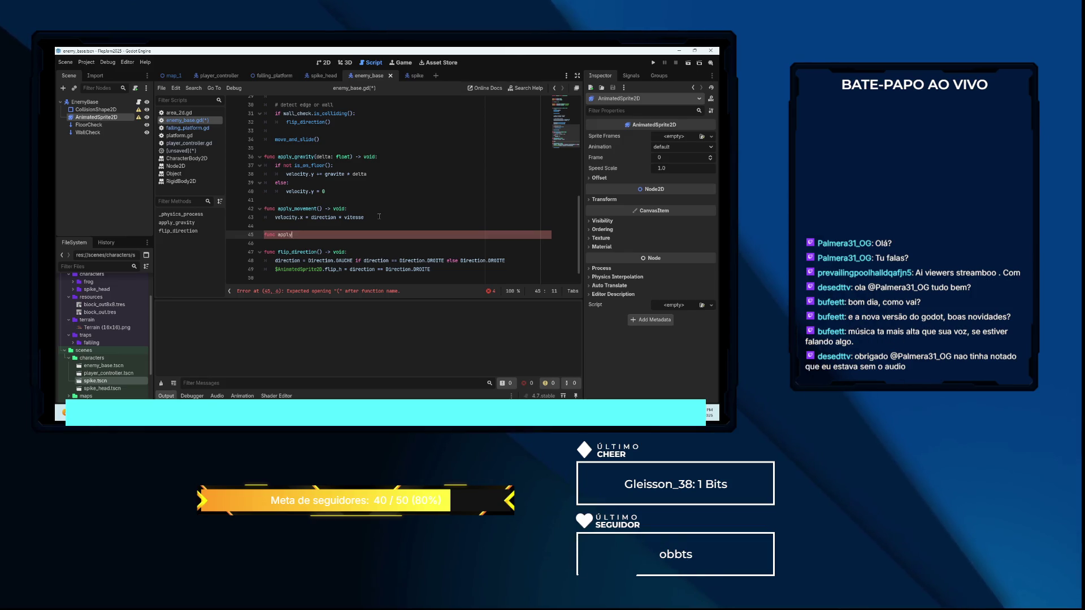
pyautogui.press('BackSpace')
pyautogui.press('BackSpace')
pyautogui.press('BackSpace')
pyautogui.write('upda')
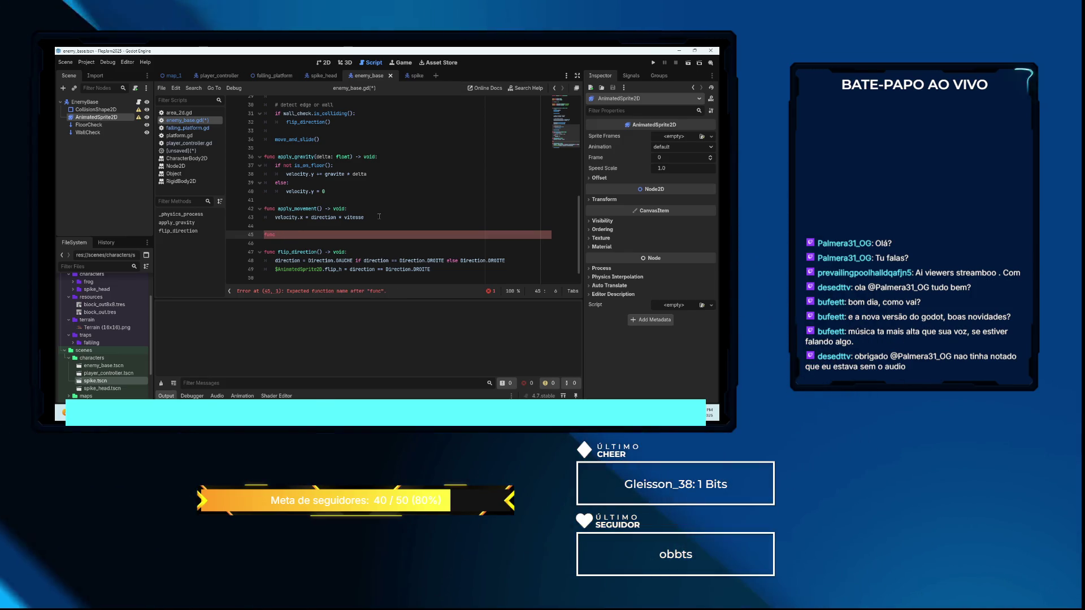
pyautogui.write('te_raycasts(')
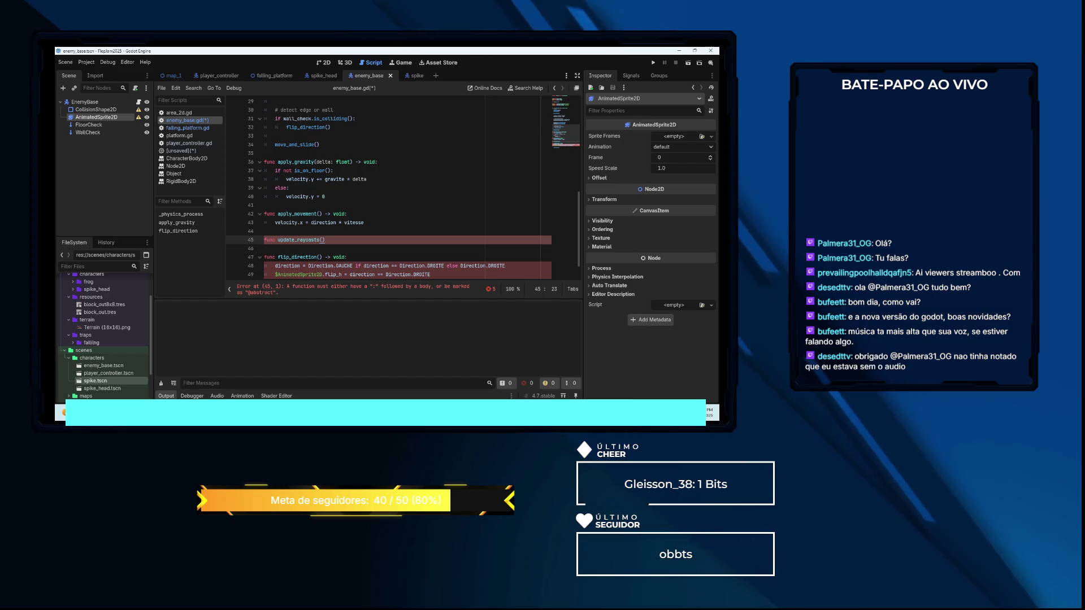
pyautogui.write('->void')
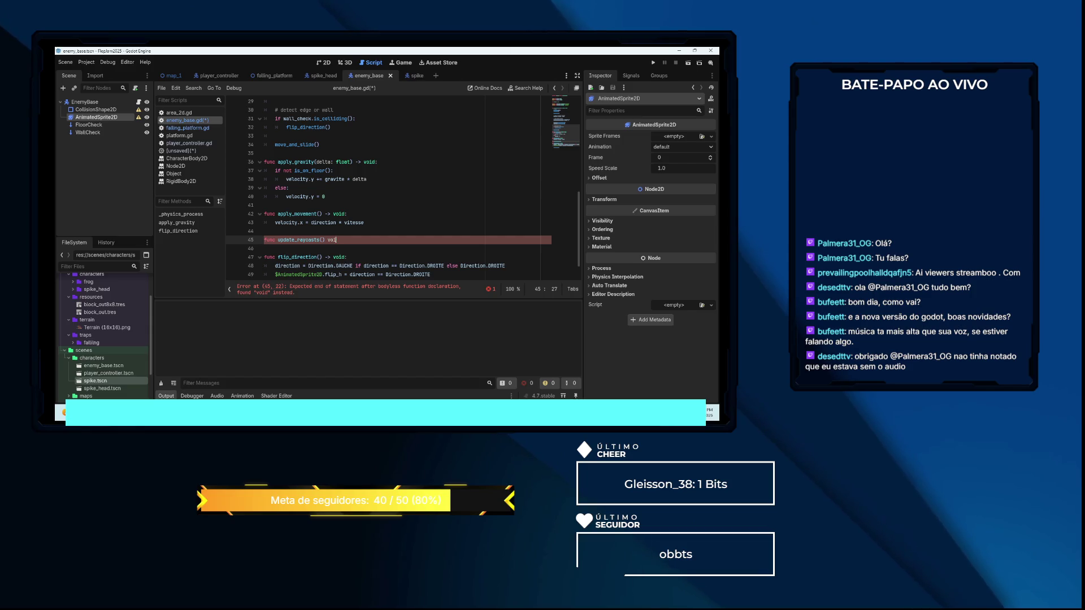
pyautogui.press('BackSpace')
pyautogui.write('-> void:')
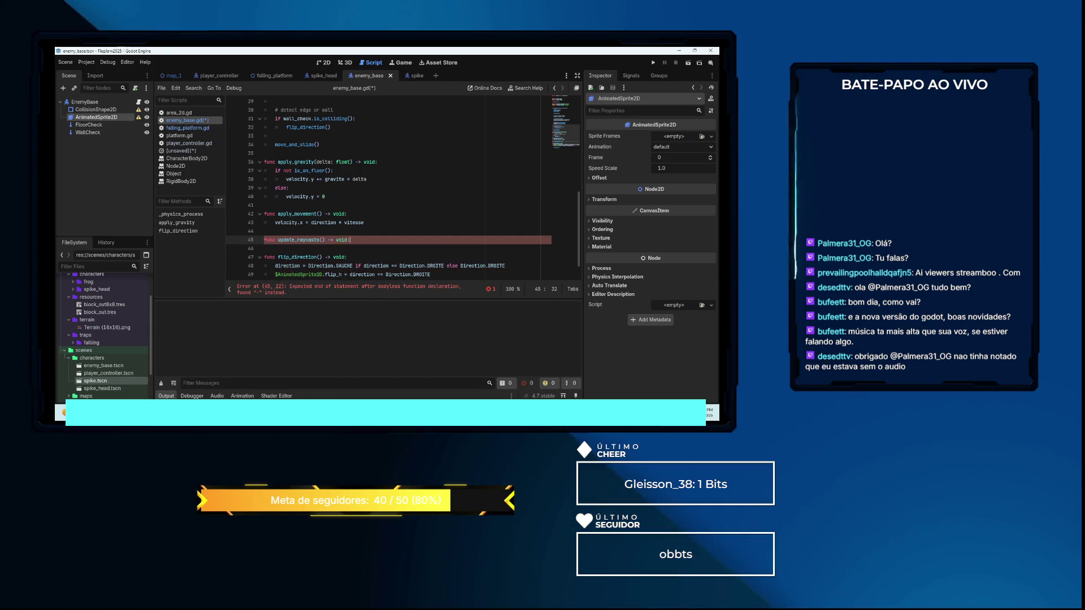
pyautogui.press('Return')
pyautogui.write('var dir_vector')
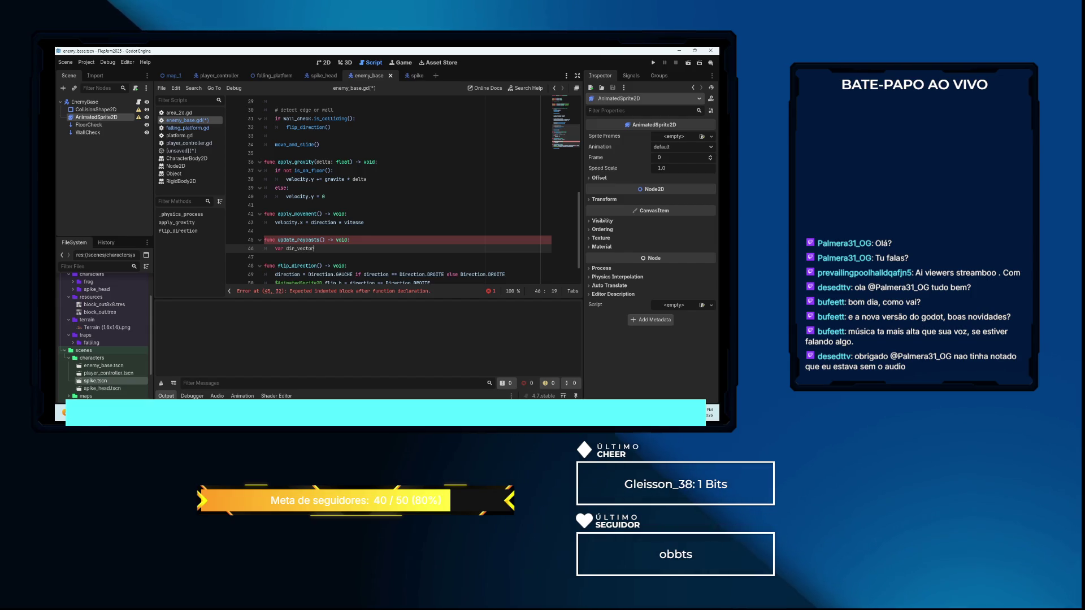
# Set dir_vector = Vector2(direction, 0) and leave a blank line below it
pyautogui.write('= Vec')
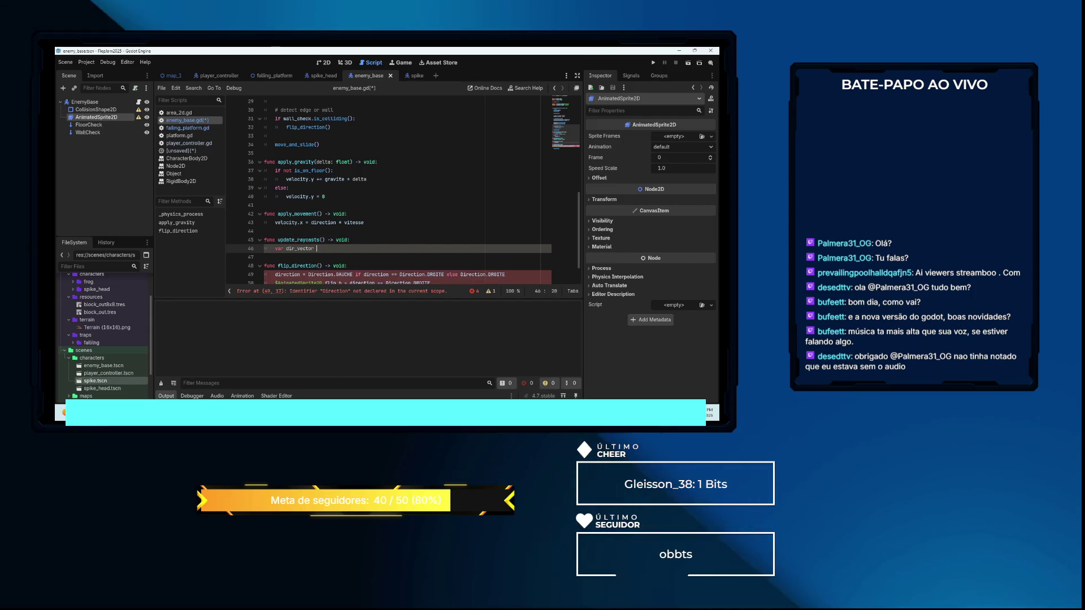
pyautogui.press('Return')
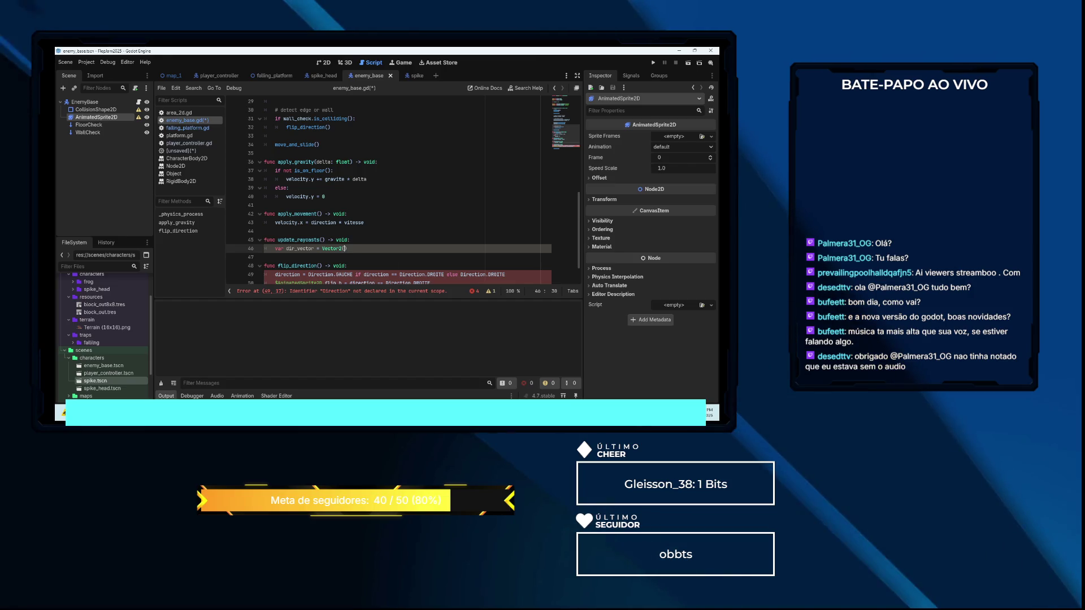
pyautogui.write('direction, ')
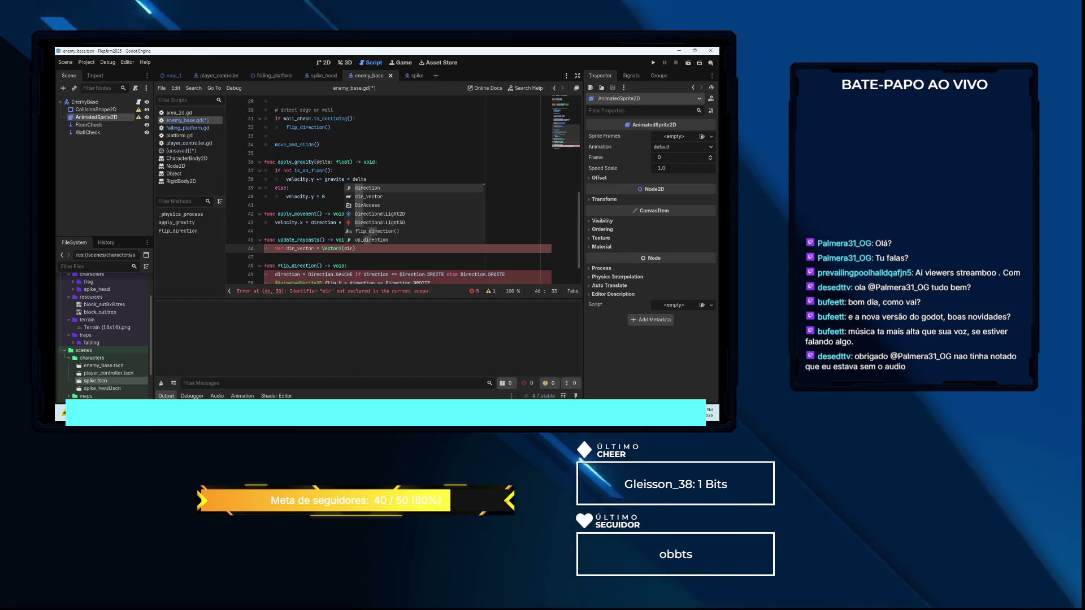
pyautogui.write('0')
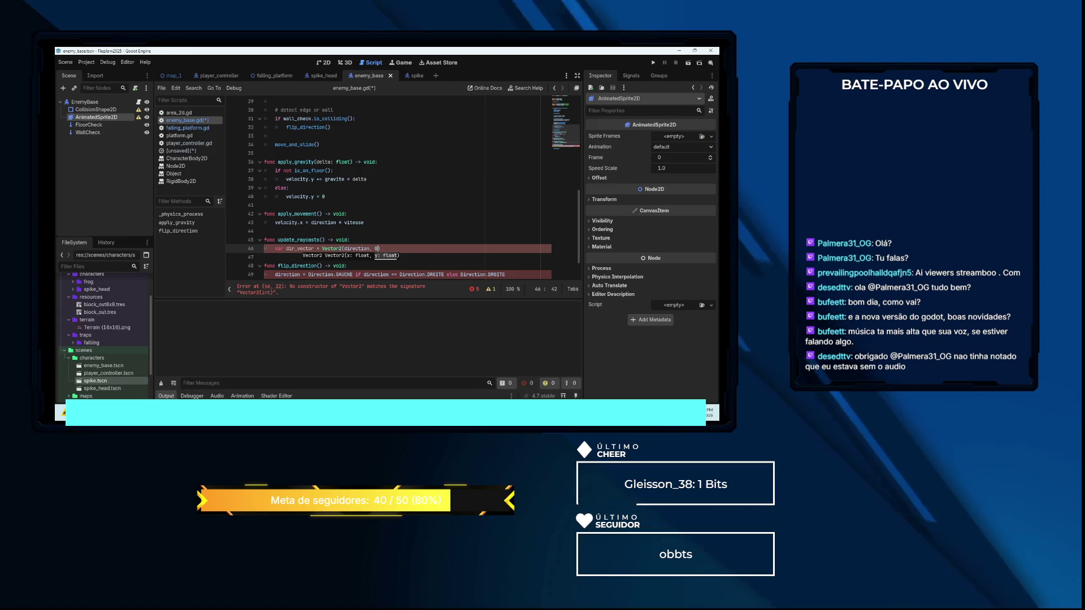
pyautogui.click(264, 257)
pyautogui.press('Return')
pyautogui.press('Up')
pyautogui.press('Tab')
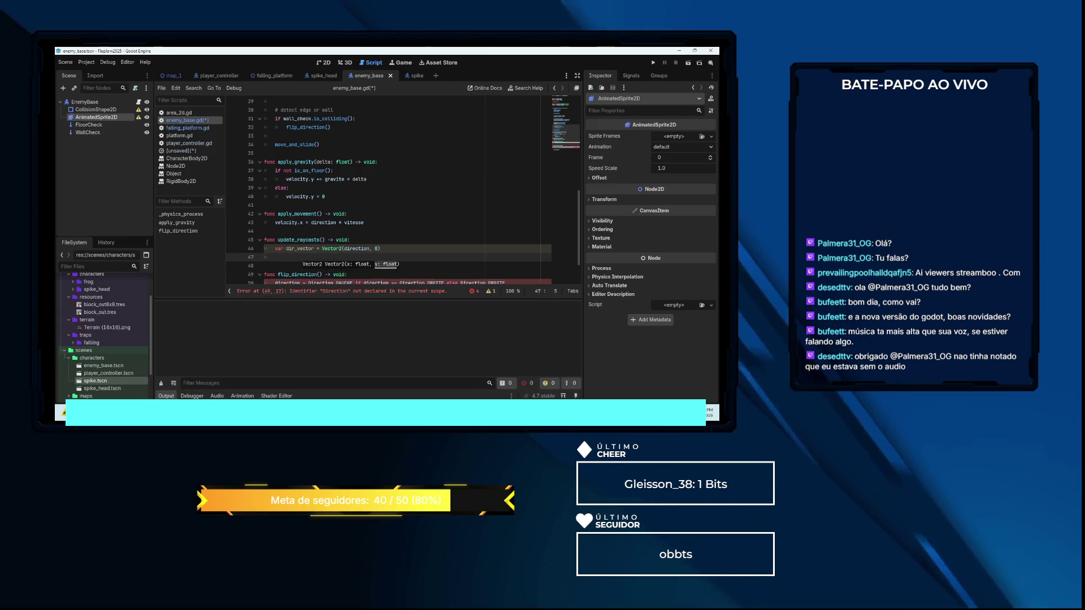
pyautogui.press('Return')
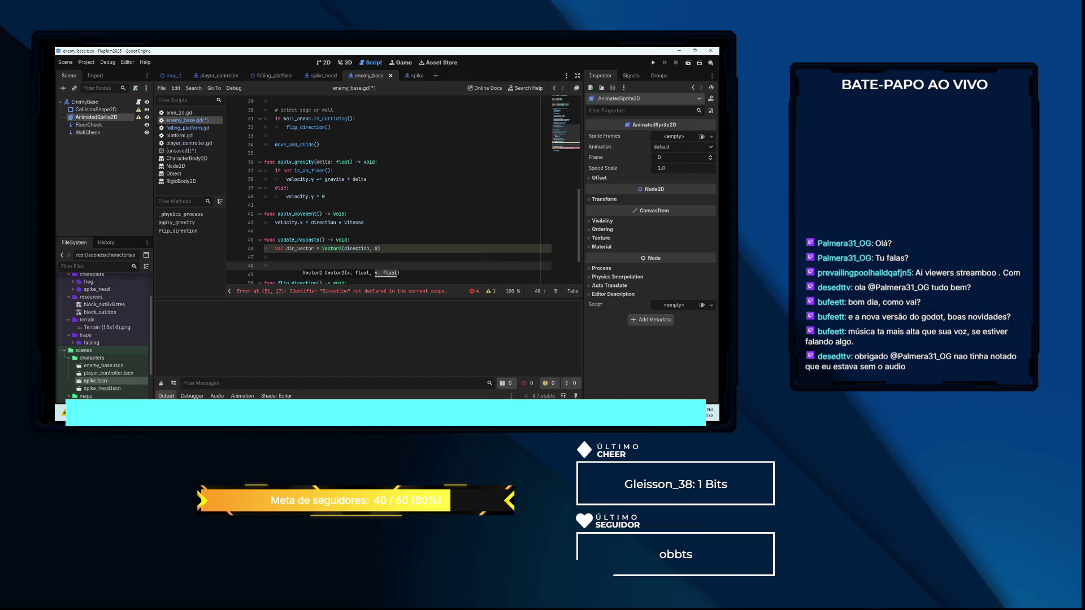
# Set wall_check.target_position to dir_vector * 10
pyautogui.write('rawal')
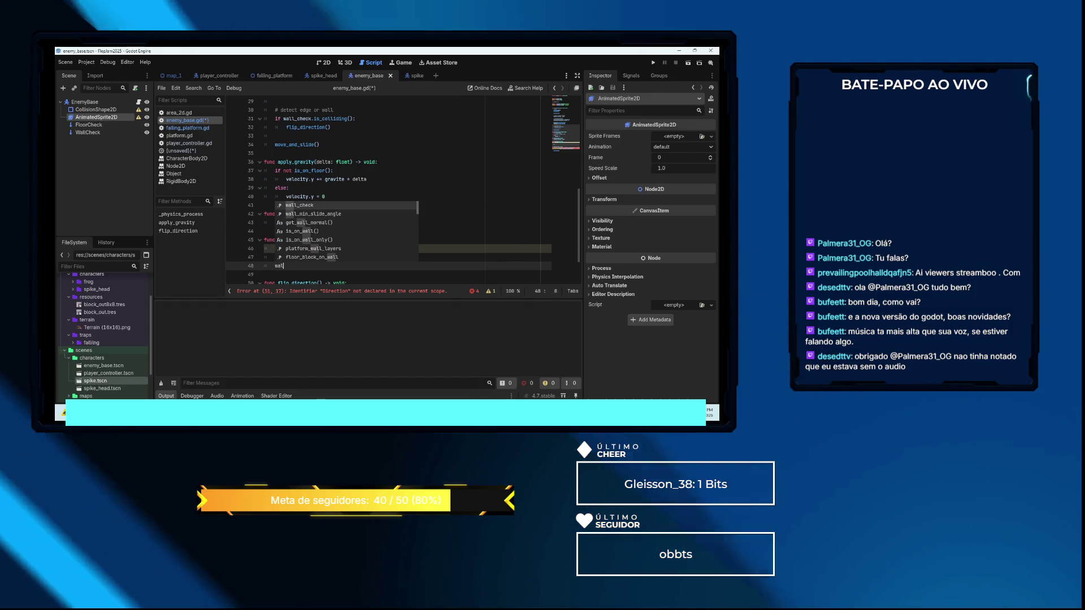
pyautogui.press('Return')
pyautogui.write('.tar')
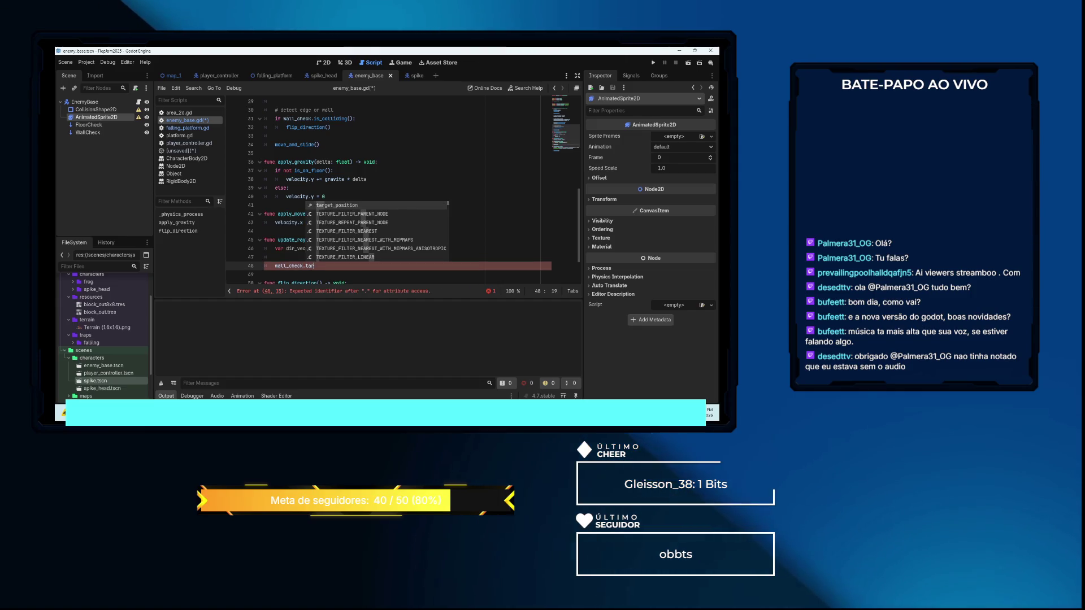
pyautogui.press('Return')
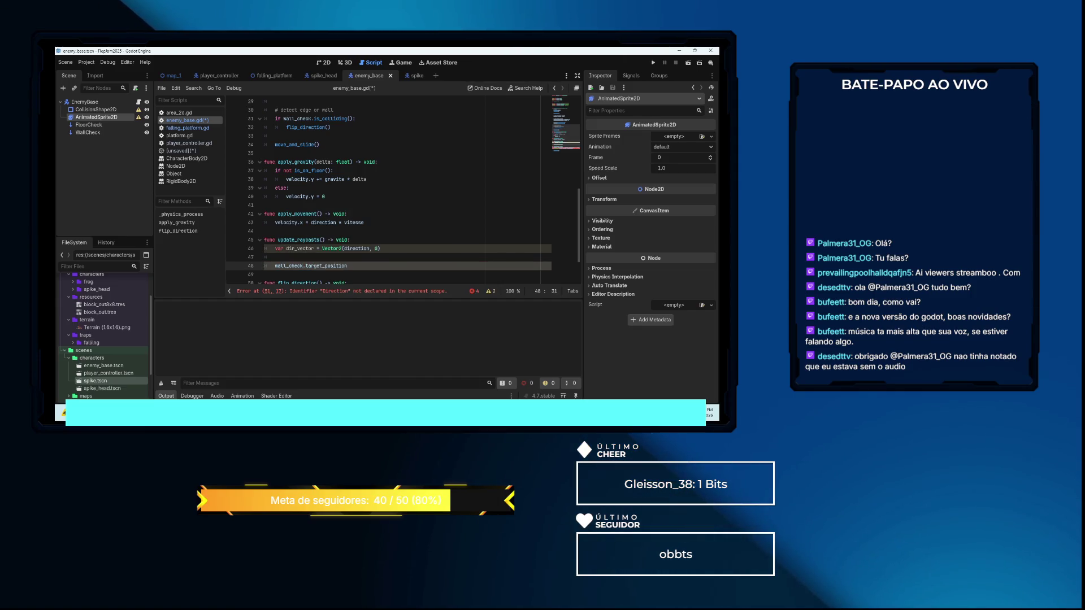
pyautogui.write(' = di')
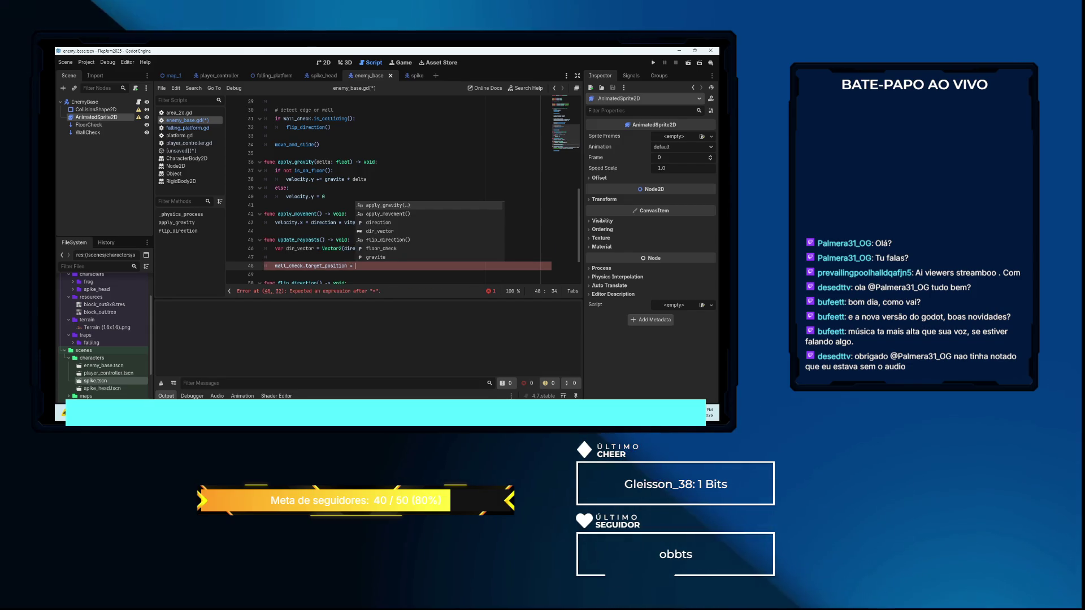
pyautogui.press('Down')
pyautogui.press('Return')
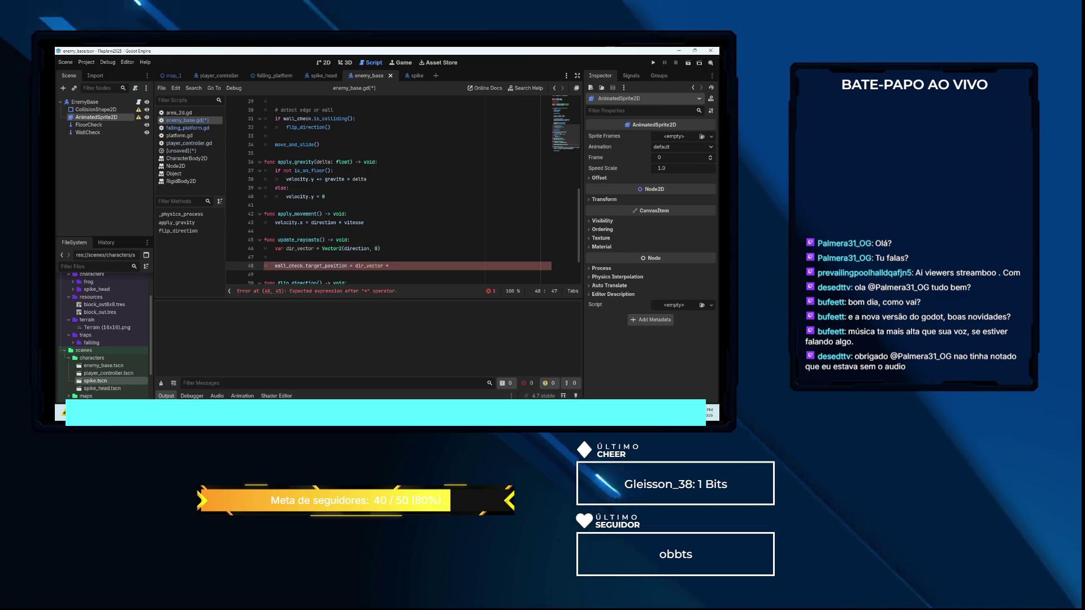
pyautogui.write('10')
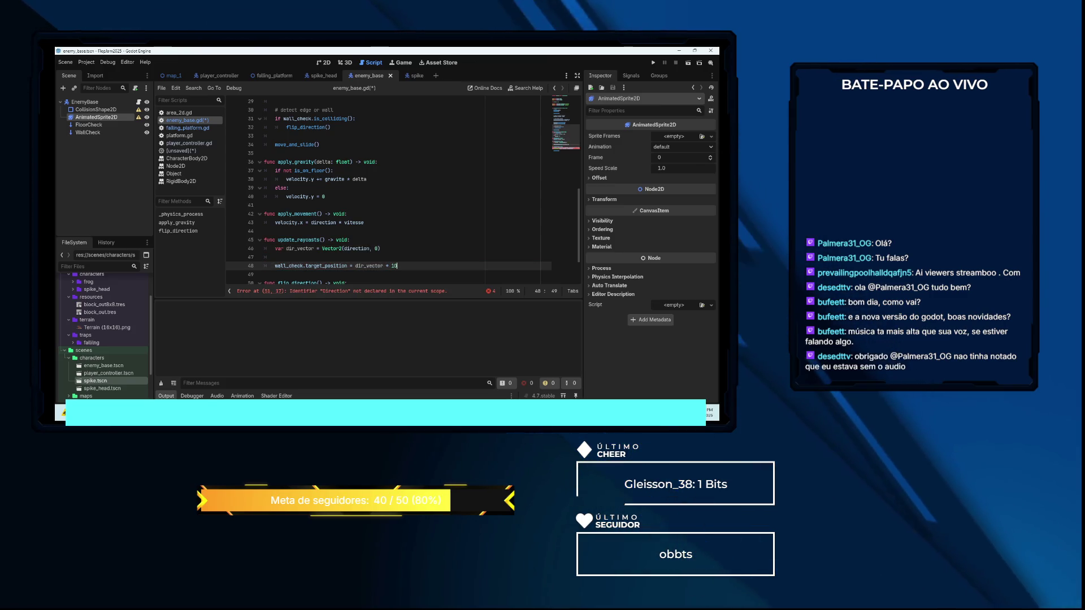
# Set floor_check.target_position to dir_vector * 10 + Vector2(0, 20)
pyautogui.press('Return')
pyautogui.write('flo')
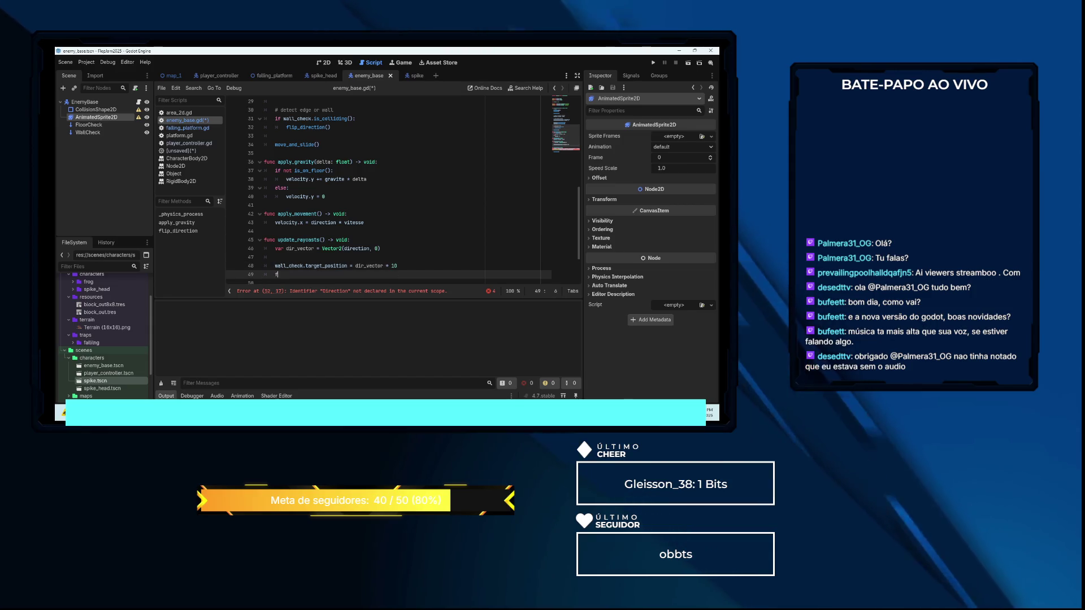
pyautogui.press('Return')
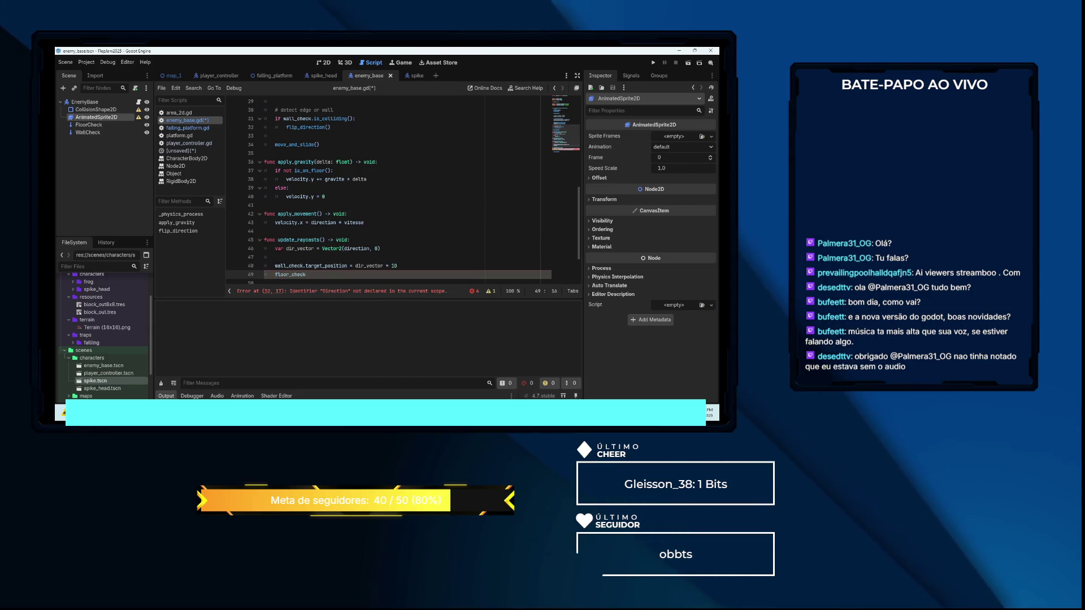
pyautogui.write('.targ')
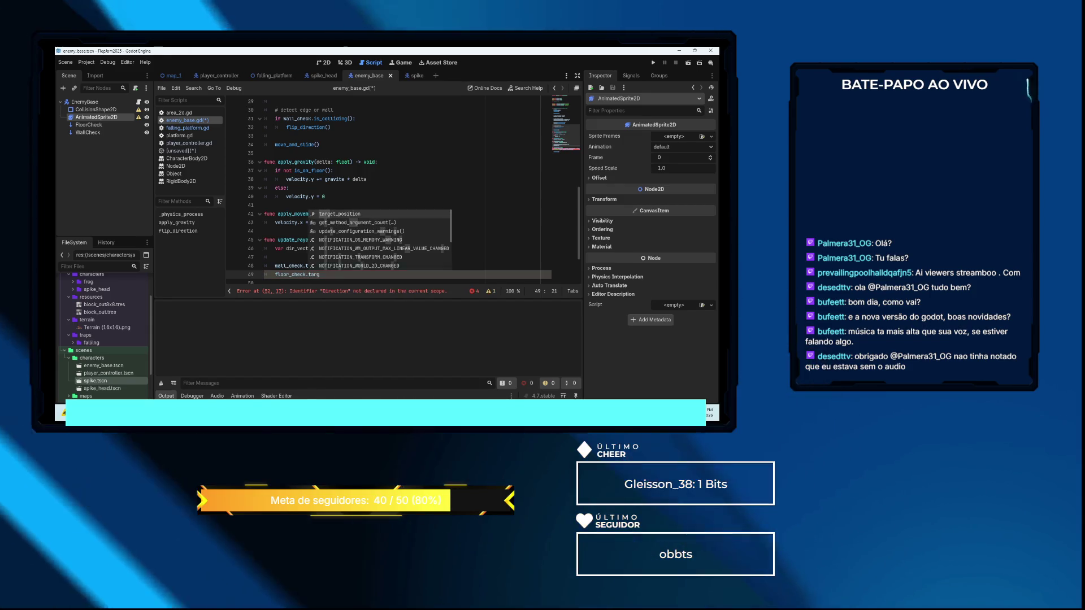
pyautogui.press('Return')
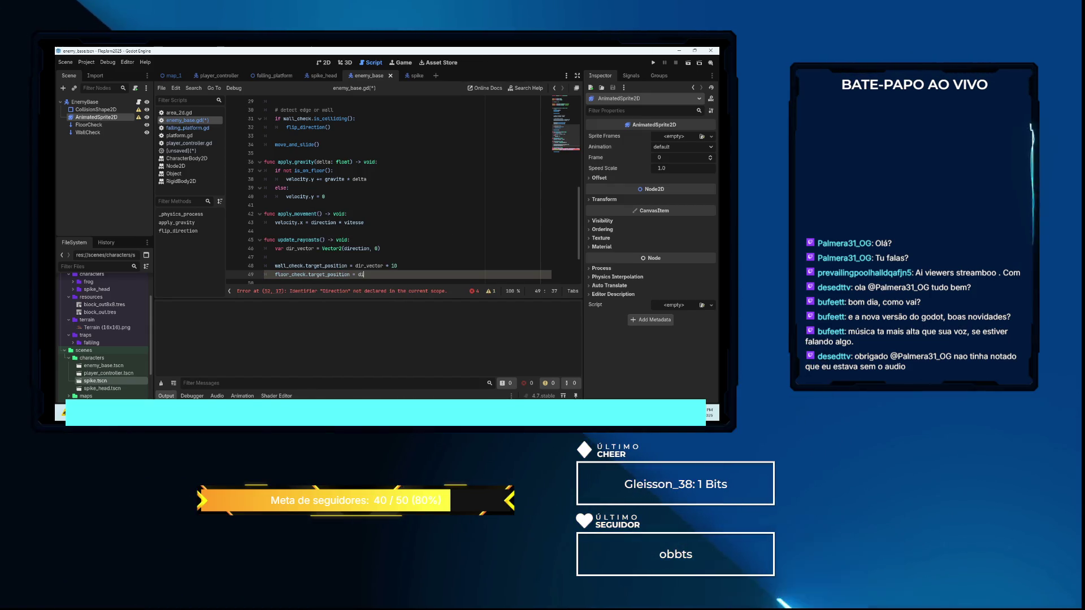
pyautogui.write('= dir')
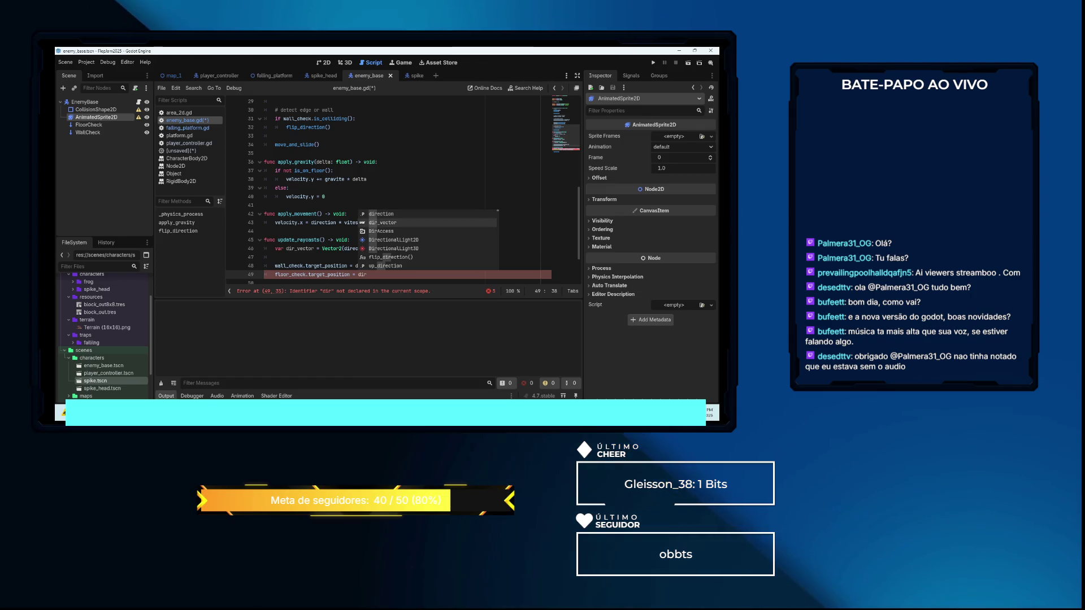
pyautogui.press('Return')
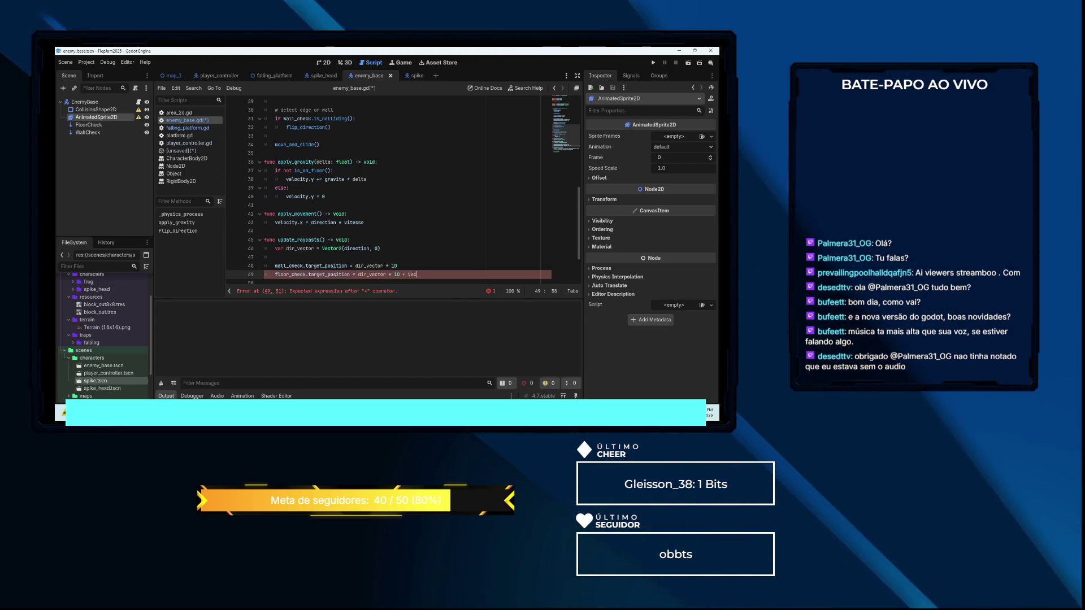
pyautogui.write('+ Vector2')
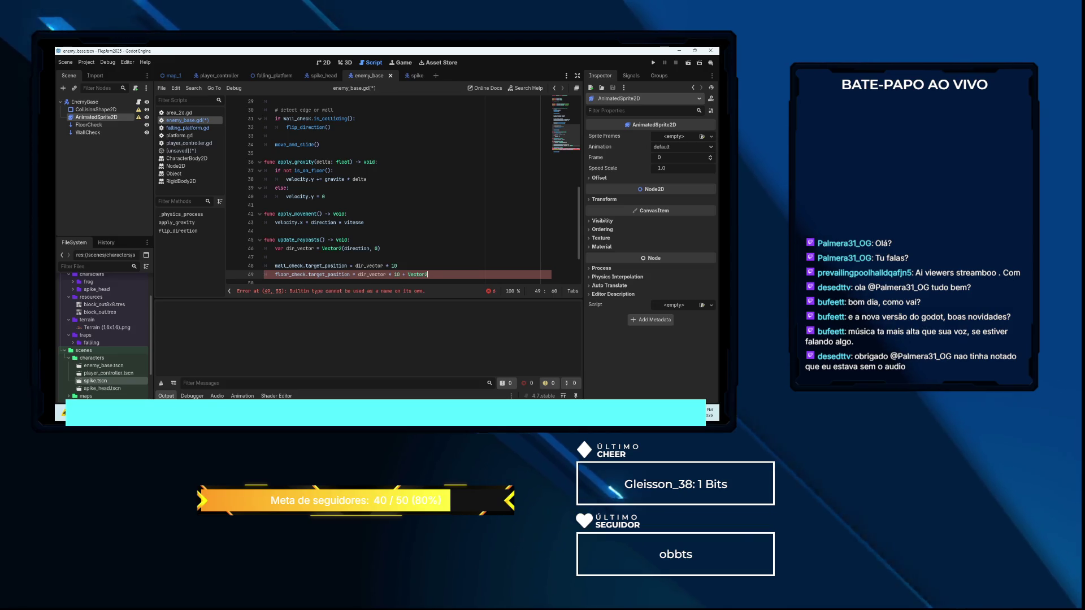
pyautogui.write('(0,')
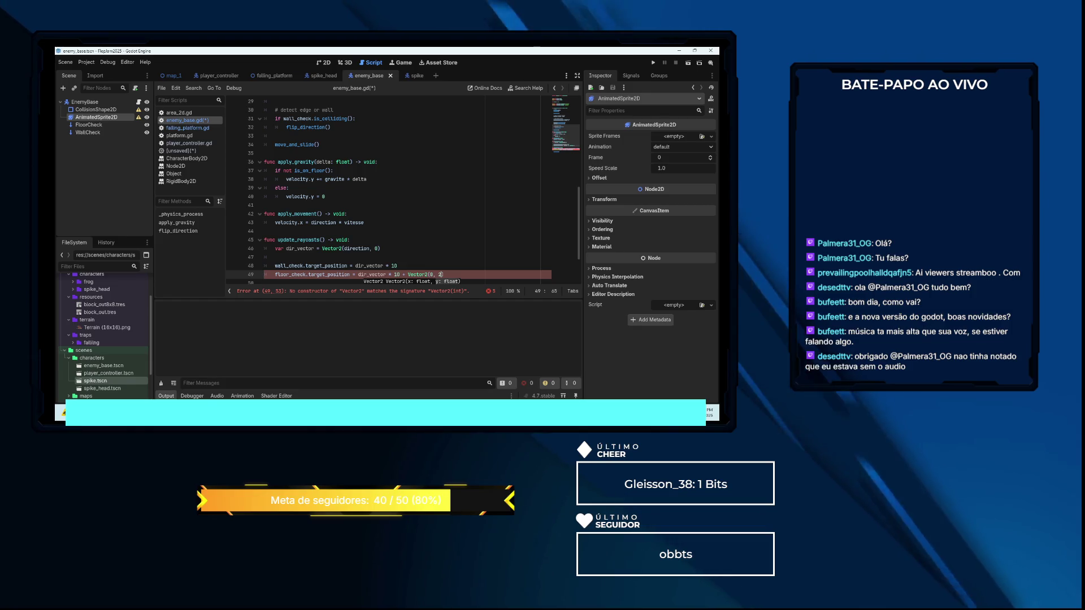
pyautogui.write(' 20')
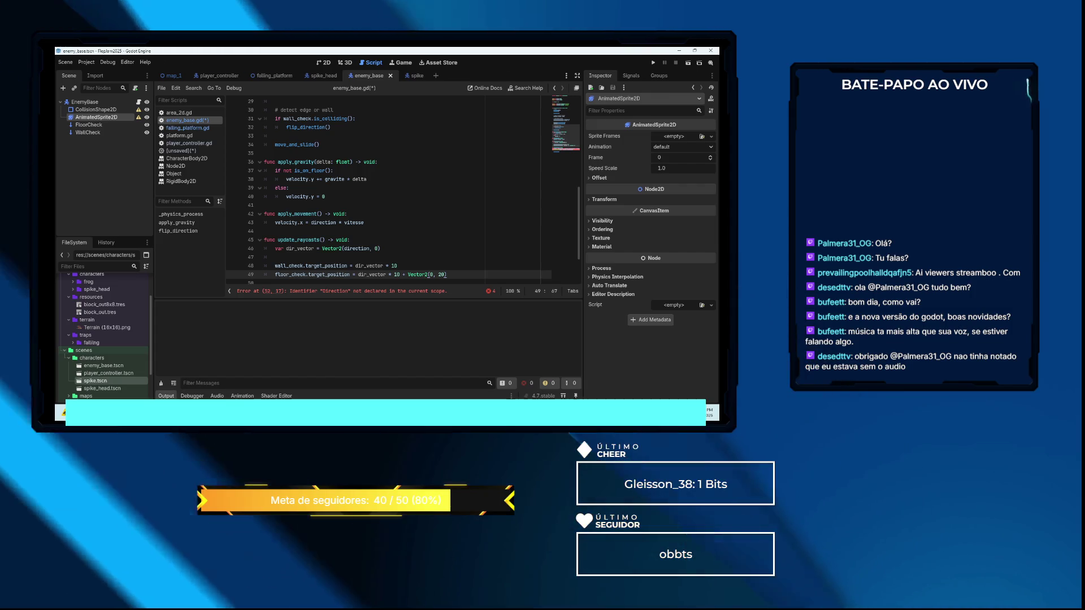
pyautogui.press('Return')
pyautogui.press('Return')
pyautogui.write('w')
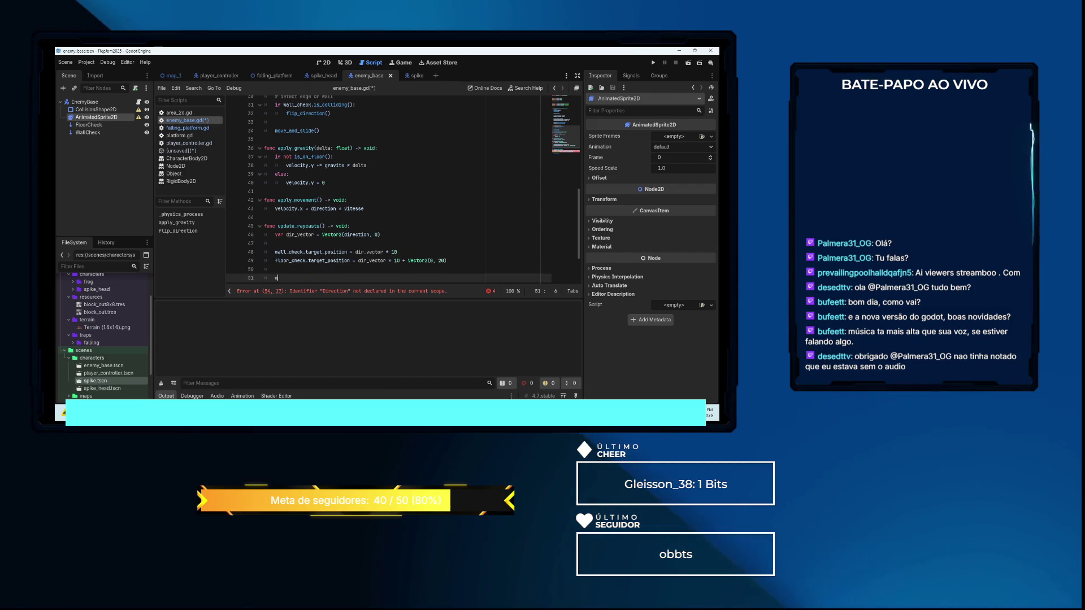
# Add wall_check.force_raycast_update() and floor_check.force_raycast_update() calls at the end of update_raycasts()
pyautogui.write('all_check.force')
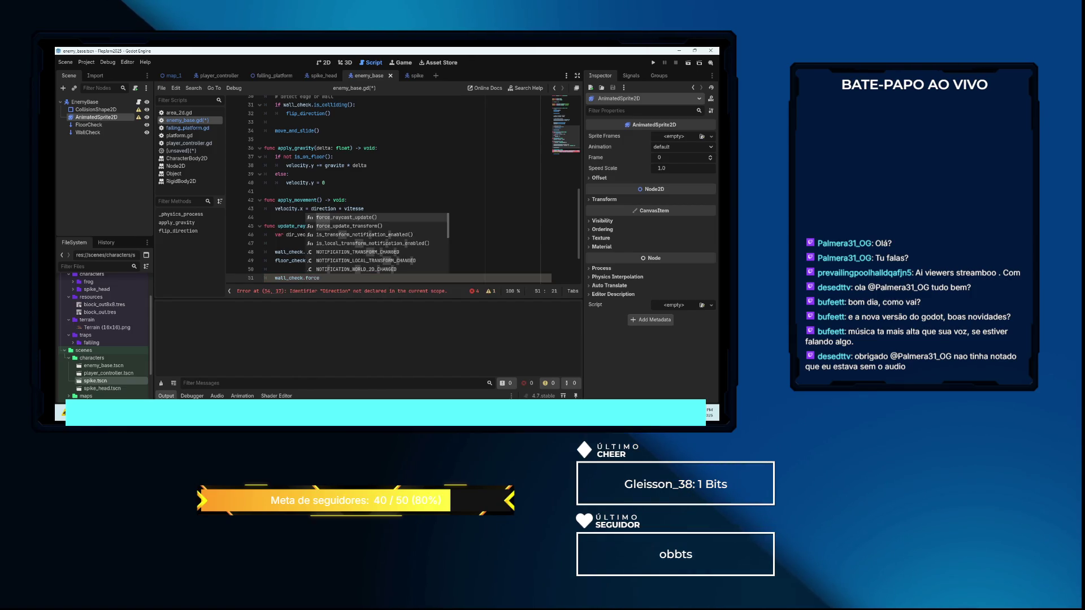
pyautogui.press('Return')
pyautogui.press('Return')
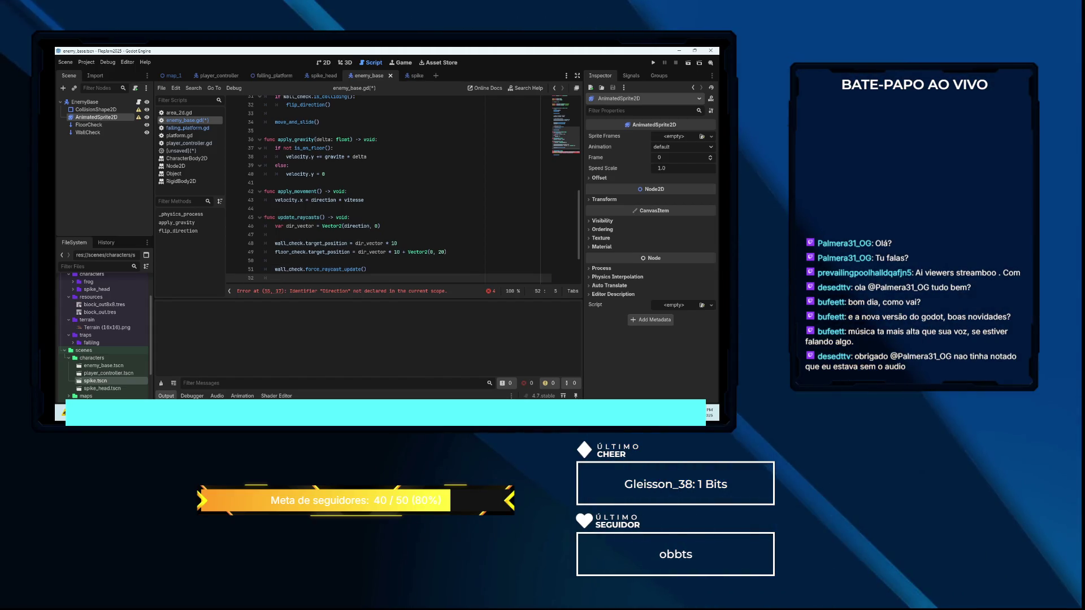
pyautogui.write('flor_check.force')
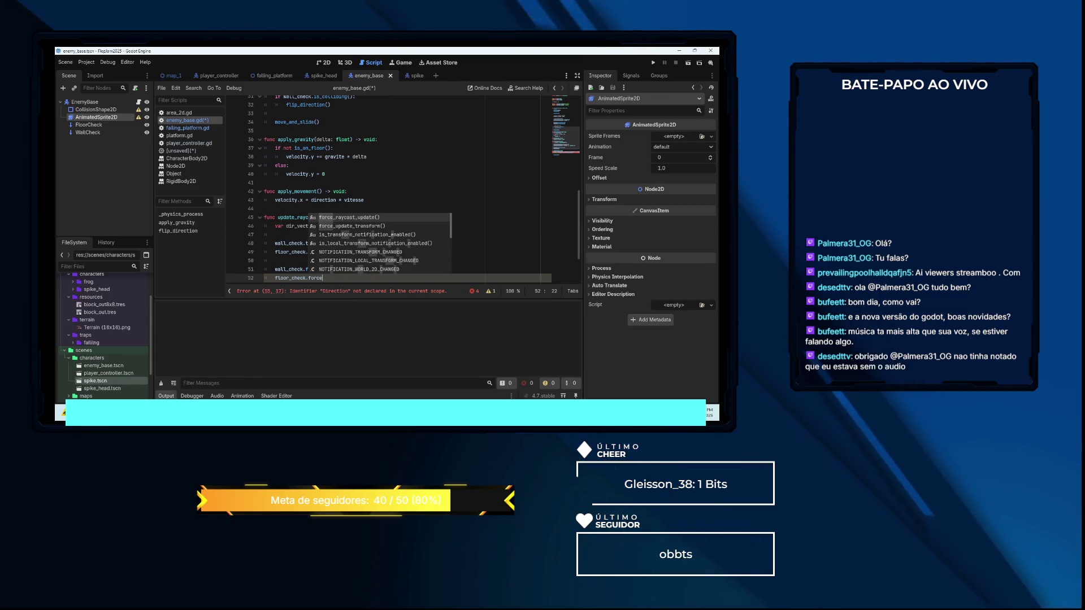
pyautogui.press('Return')
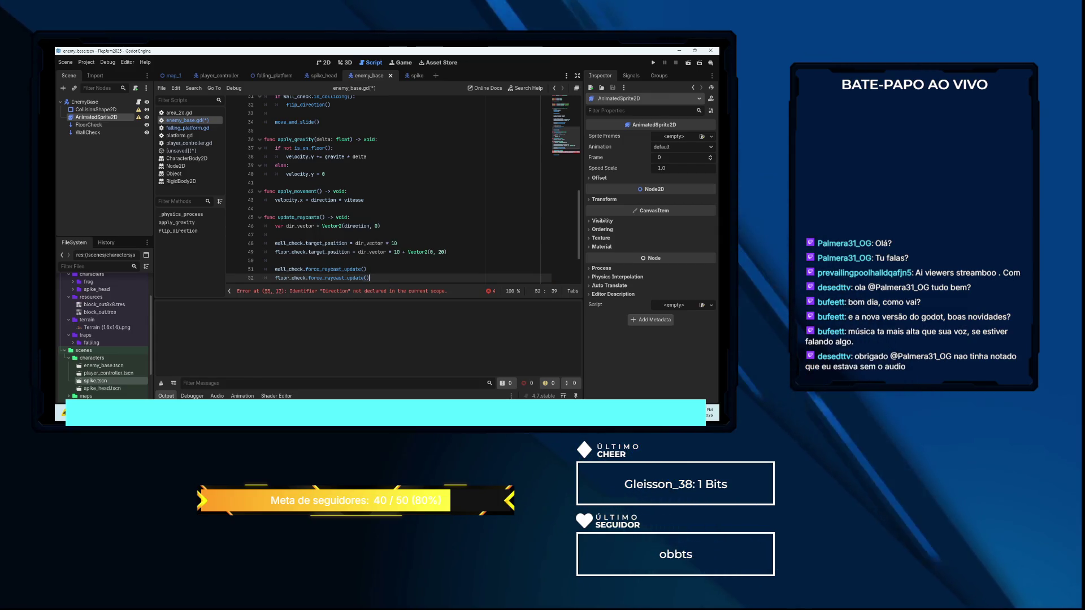
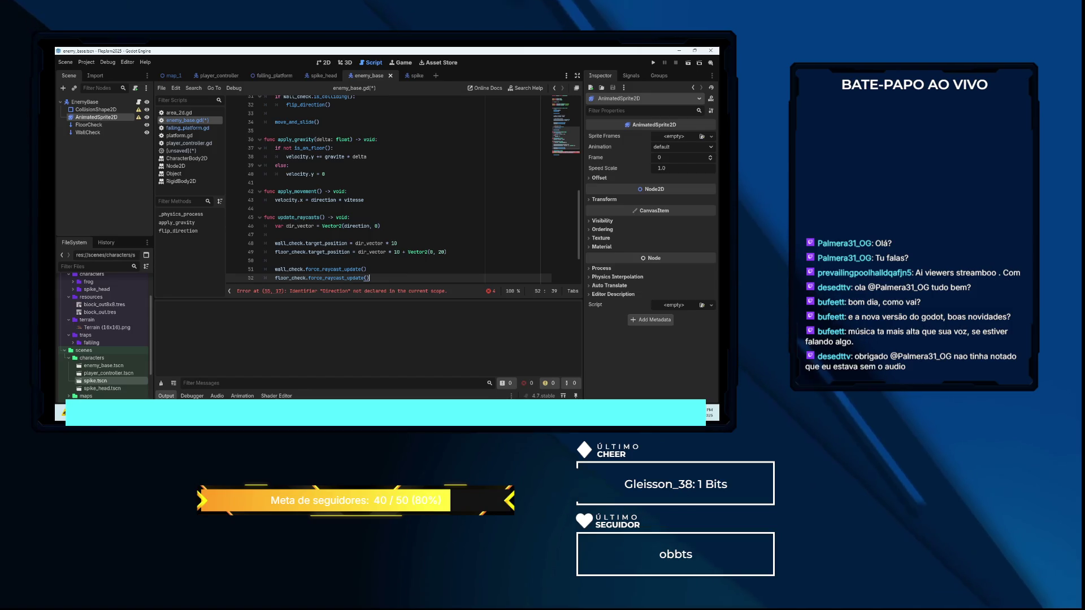
# Add a flip_direction() -> void function below the raycast updates with a pasted body
pyautogui.press('Return')
pyautogui.press('Return')
pyautogui.write('func flip_direction() -> void:')
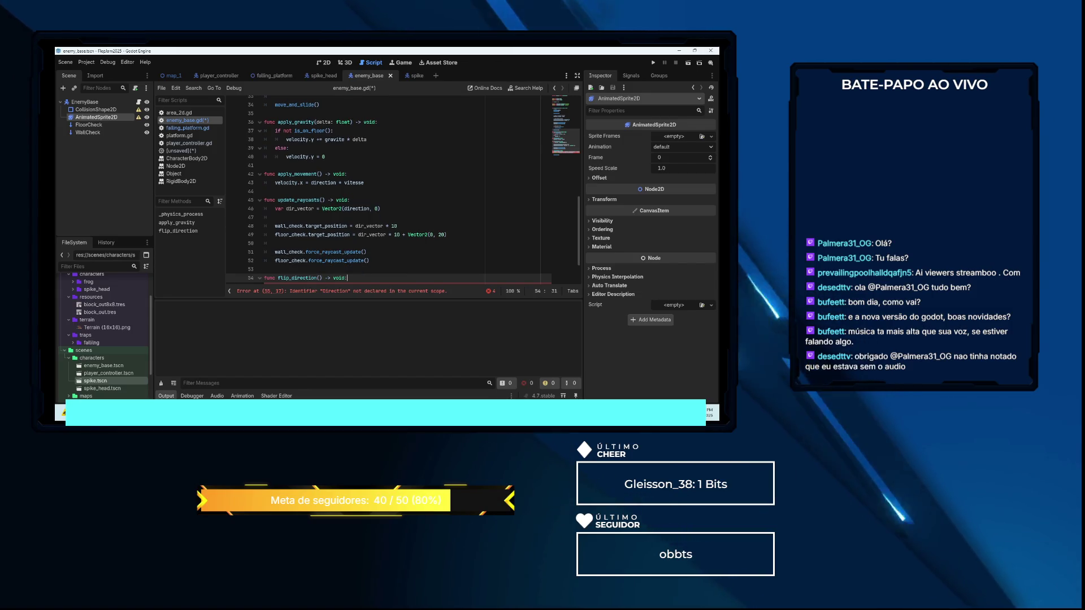
pyautogui.write('direction = Direction.GAUCHE if direction == Direction.DROITE else Direction.DROITE \t$AnimatedSprite2D.flip_h = direction == Direction.DROITE')
pyautogui.press('Return')
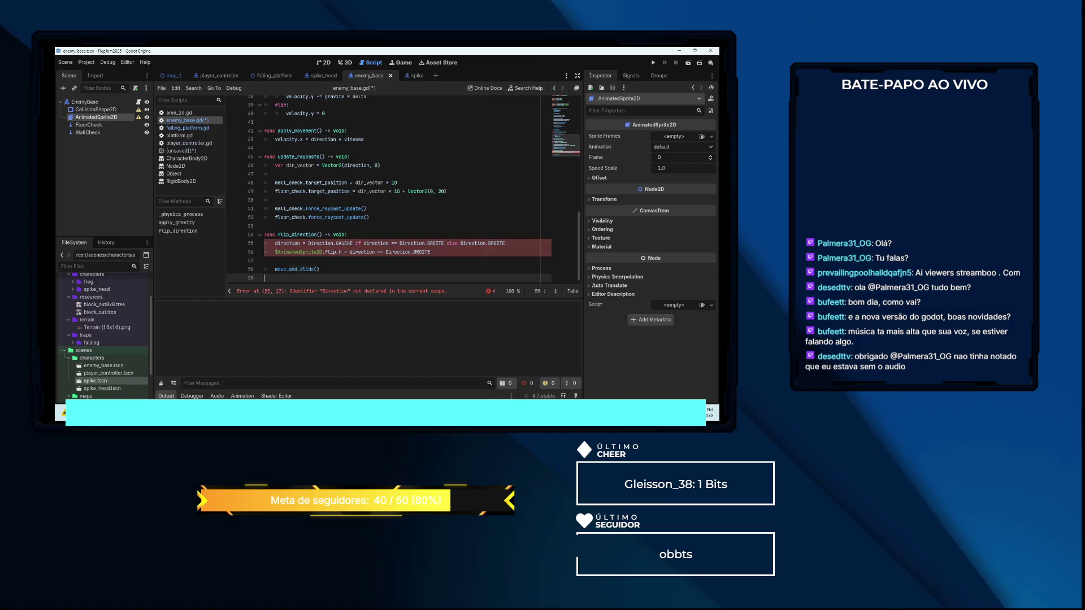
pyautogui.press('Up')
pyautogui.press('Up')
pyautogui.press('Up')
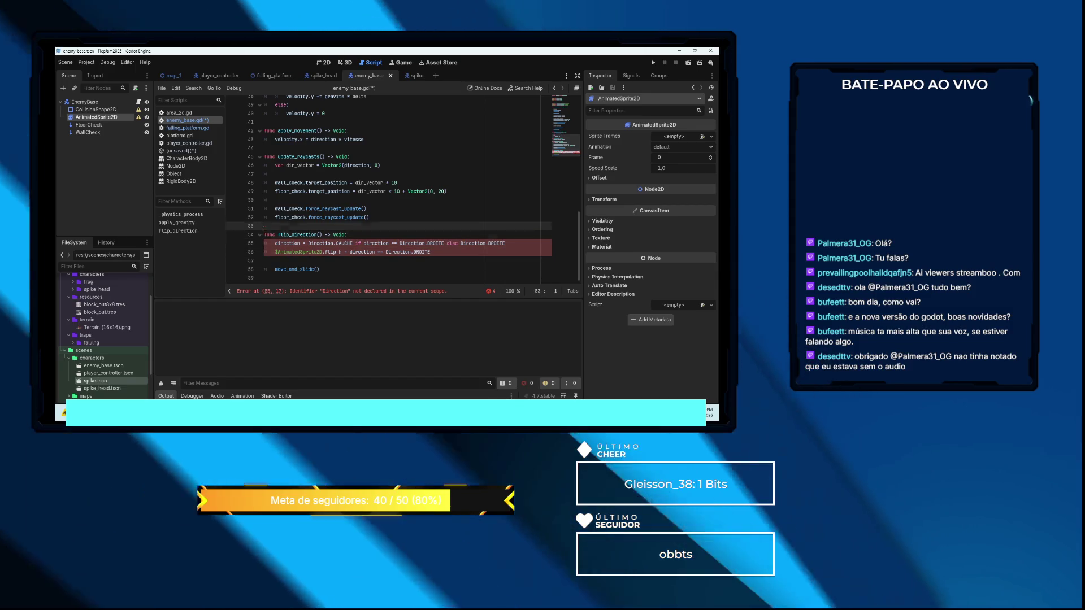
pyautogui.press('Up')
pyautogui.press('Up')
pyautogui.press('Up')
pyautogui.press('Up')
pyautogui.press('Up')
pyautogui.press('Up')
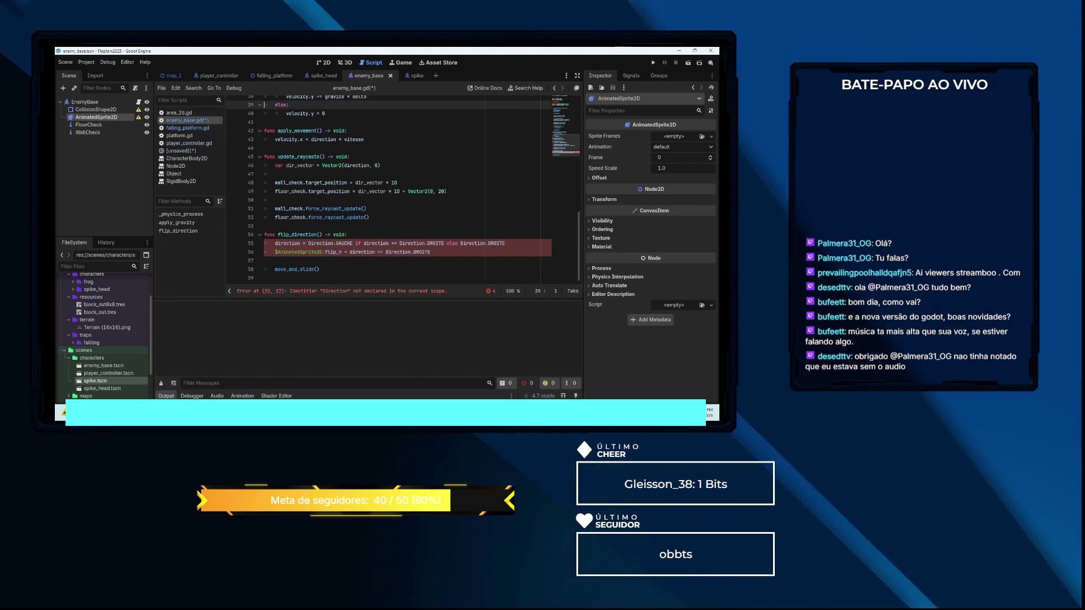
pyautogui.press('Up')
pyautogui.press('Up')
pyautogui.press('Up')
pyautogui.press('Up')
pyautogui.press('Up')
pyautogui.press('Up')
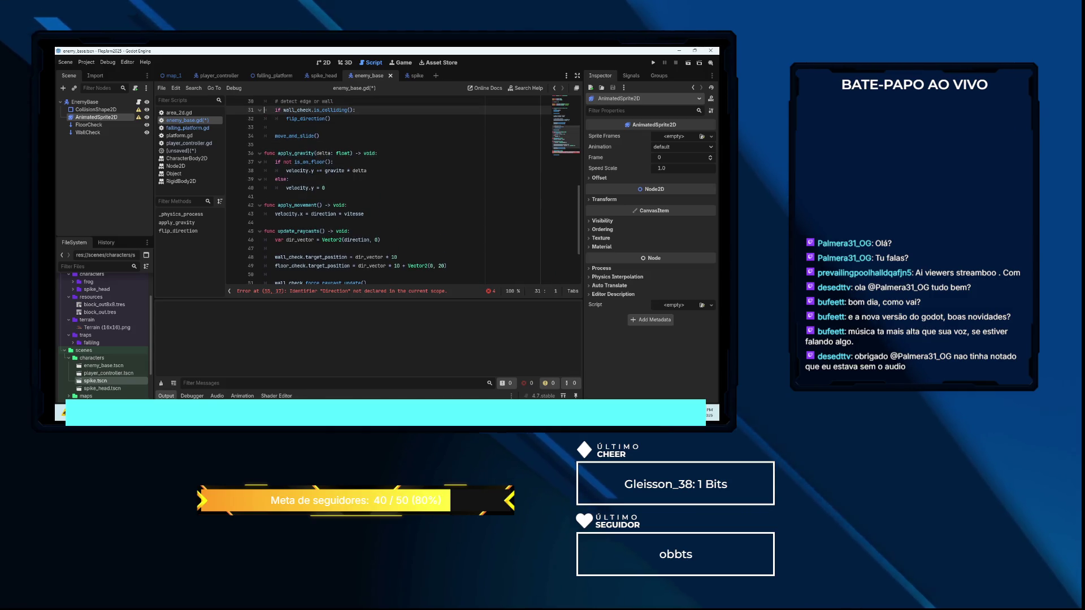
# Review the script, then delete the whole flip_direction function again
pyautogui.click(264, 170)
pyautogui.press('Down')
pyautogui.press('Down')
pyautogui.press('Down')
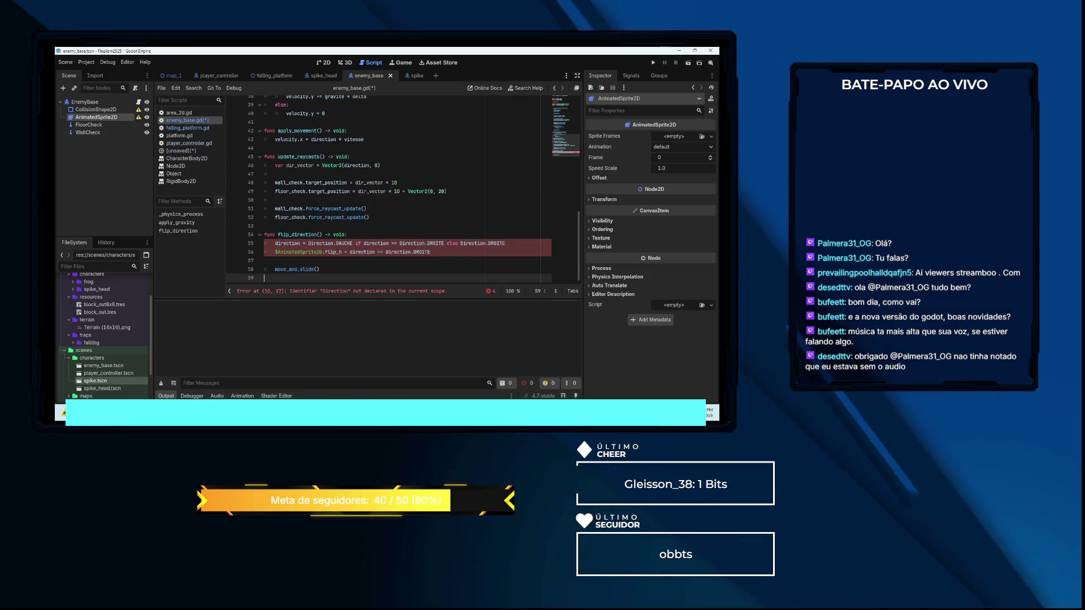
pyautogui.press('Up')
pyautogui.press('Up')
pyautogui.press('Up')
pyautogui.press('Up')
pyautogui.press('Up')
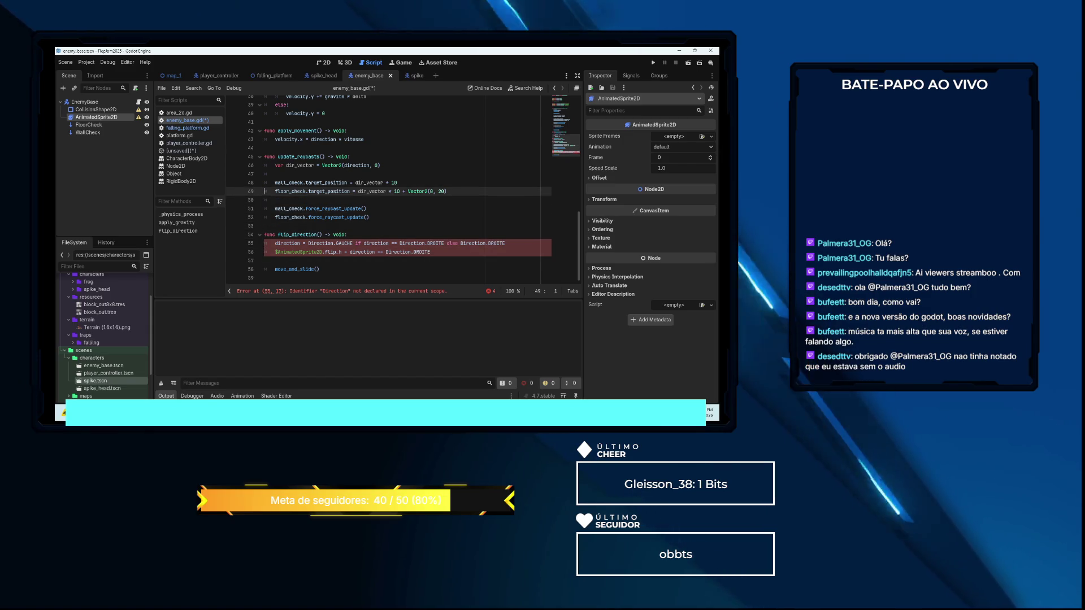
pyautogui.press('Up')
pyautogui.press('Up')
pyautogui.press('Up')
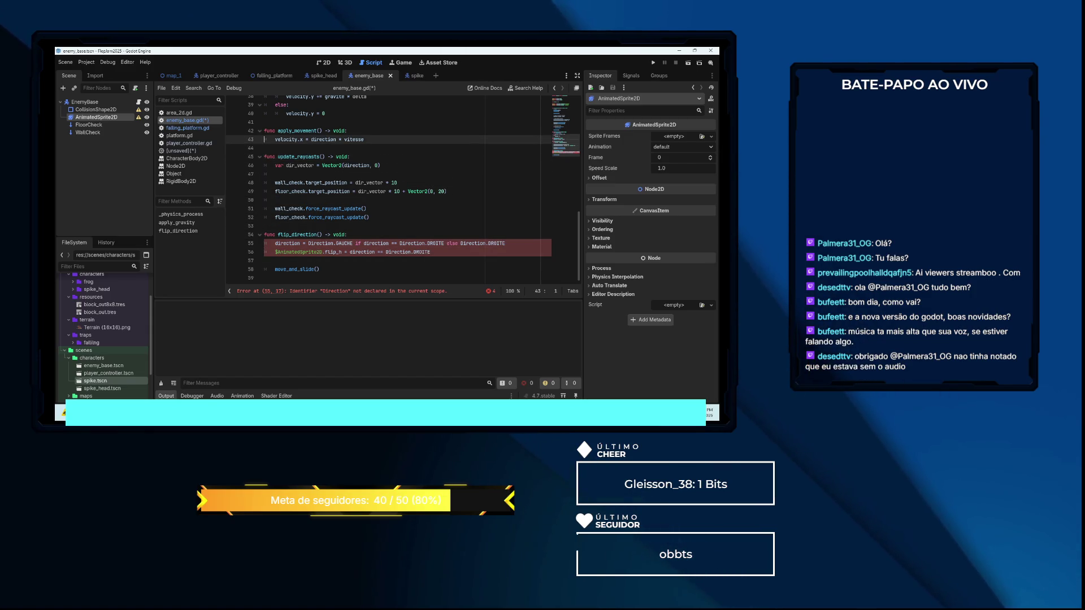
pyautogui.press('Up')
pyautogui.press('Up')
pyautogui.press('Up')
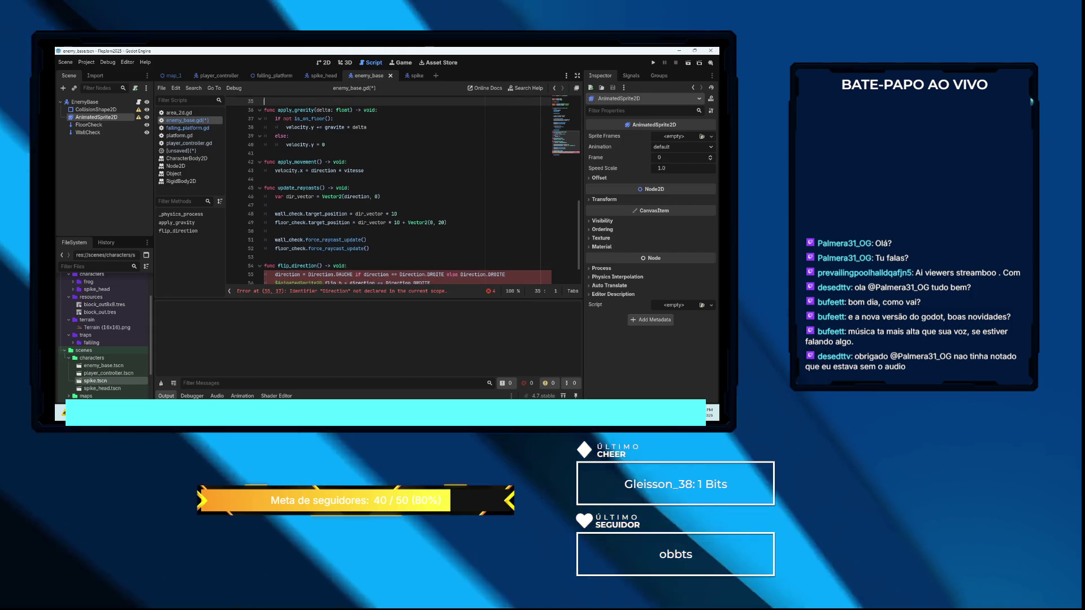
pyautogui.press('Up')
pyautogui.press('Up')
pyautogui.press('Up')
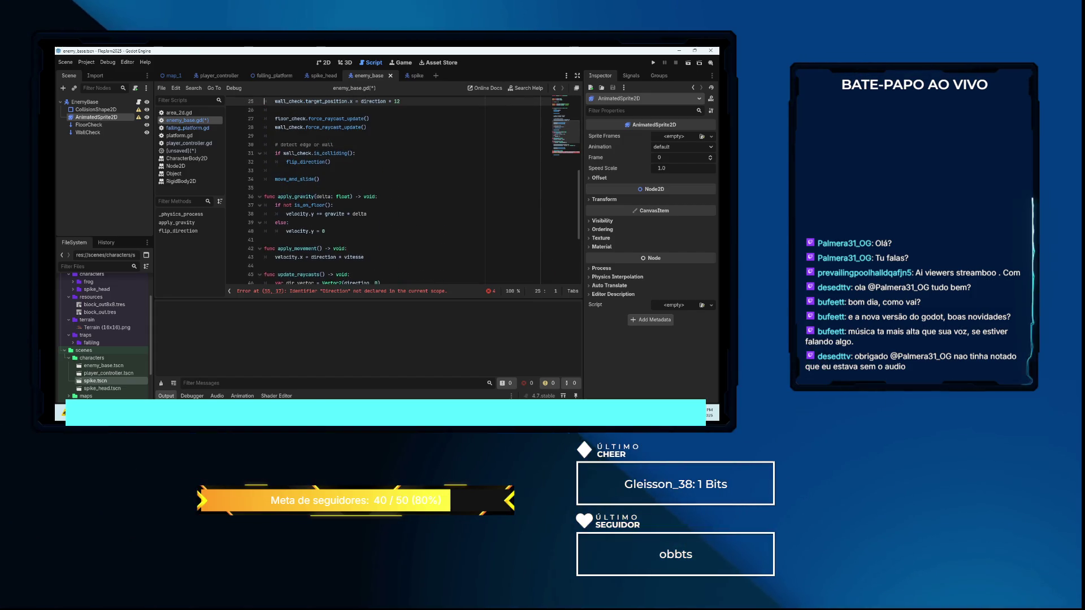
pyautogui.press('Up')
pyautogui.press('Up')
pyautogui.press('Up')
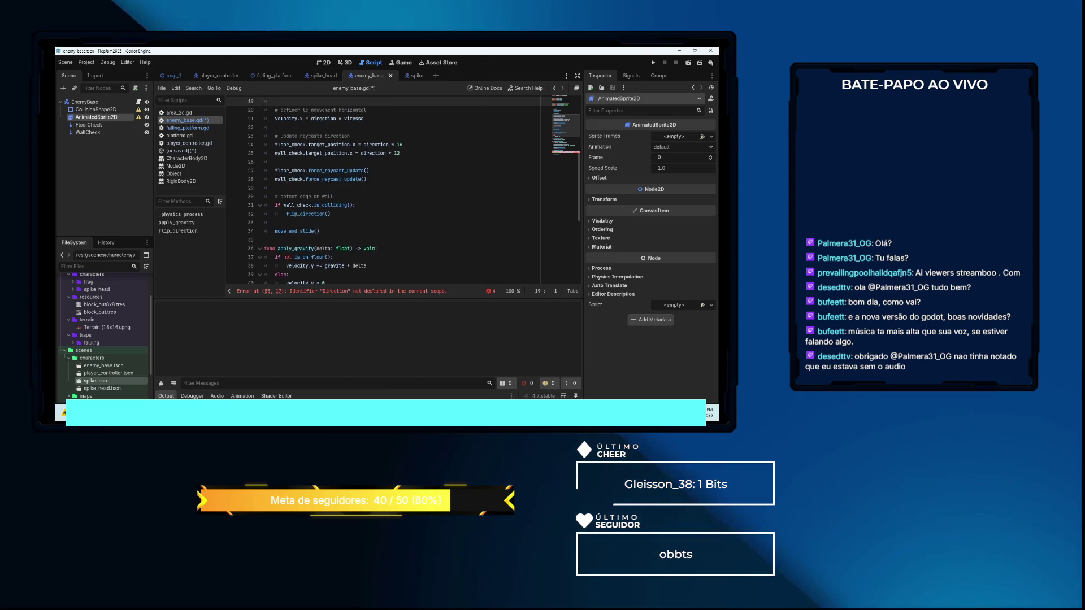
pyautogui.press('Down')
pyautogui.press('Down')
pyautogui.press('Down')
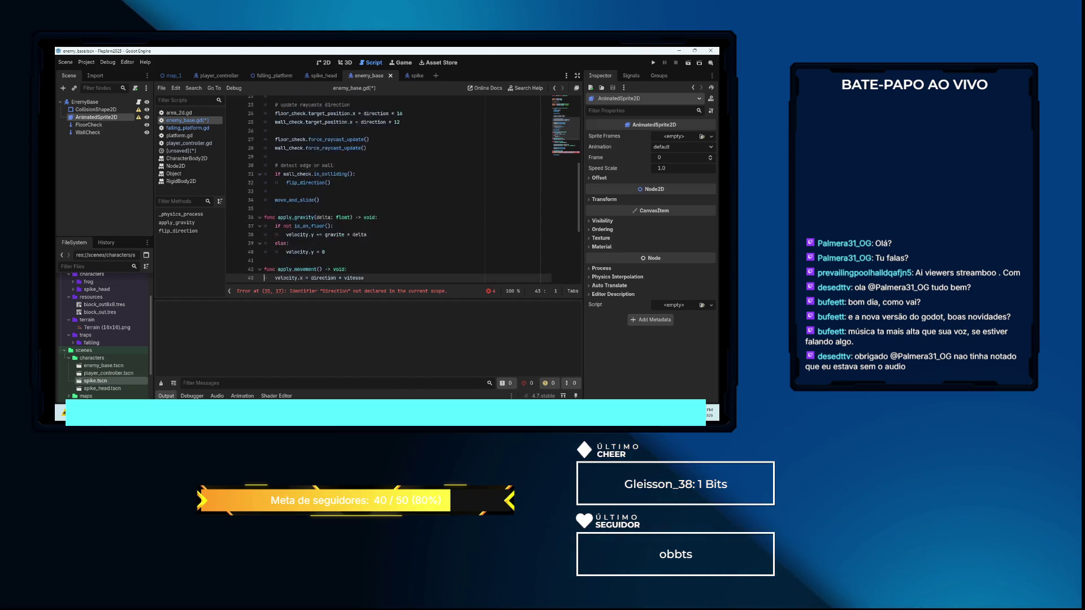
pyautogui.press('Down')
pyautogui.press('Up')
pyautogui.press('Up')
pyautogui.press('Up')
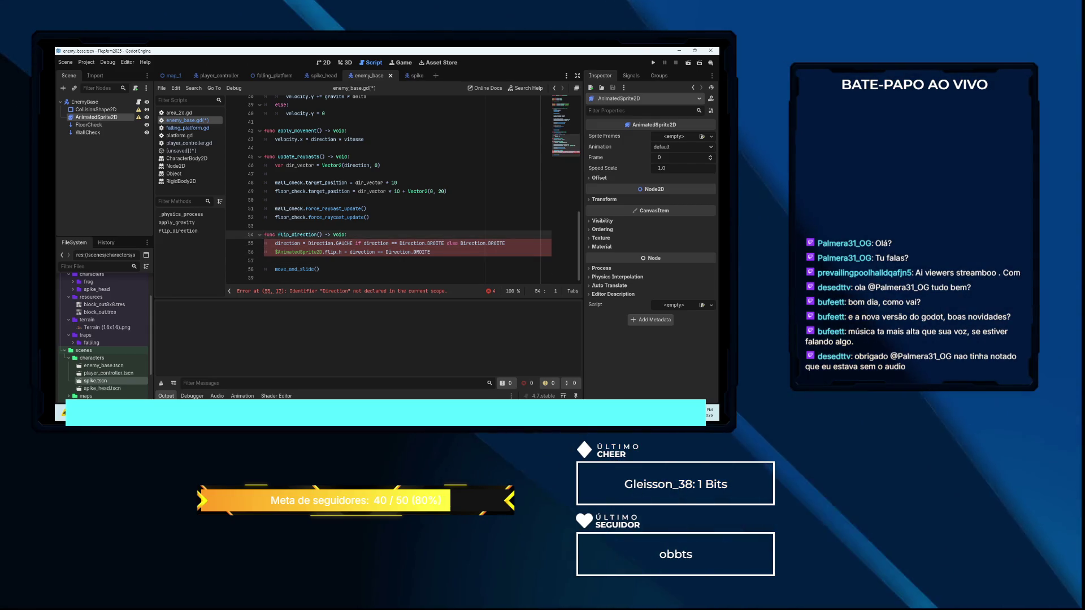
pyautogui.hotkey('ctrl', 'shift', 'k')
pyautogui.hotkey('ctrl', 'shift', 'k')
pyautogui.hotkey('ctrl', 'shift', 'k')
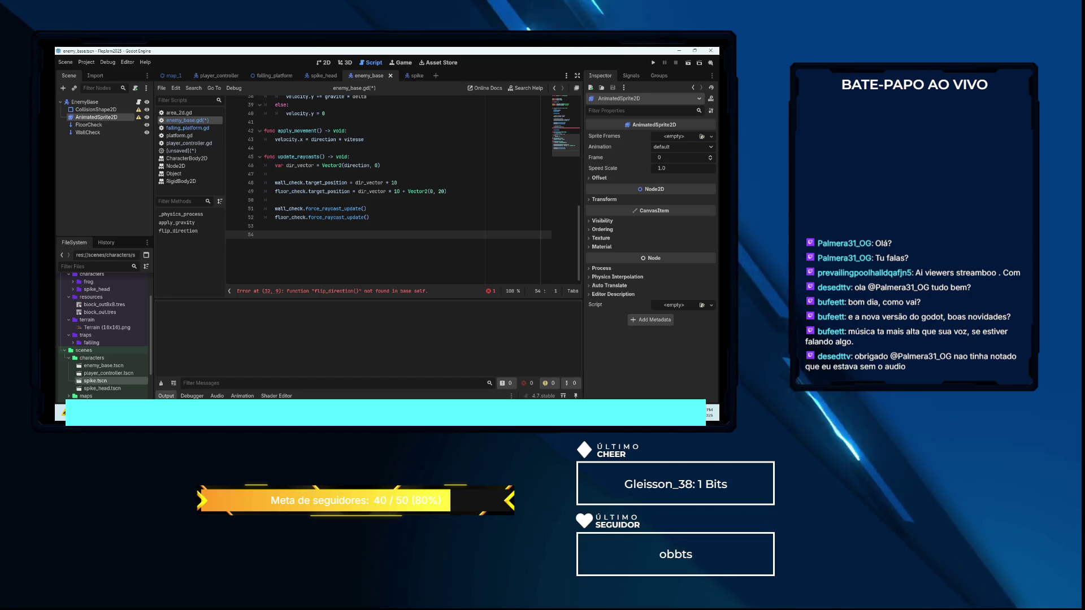
# Delete the horizontal velocity lines and the raycast update/edge-detect block from _physics_process
pyautogui.click(264, 217)
pyautogui.press('Up')
pyautogui.press('Up')
pyautogui.press('Up')
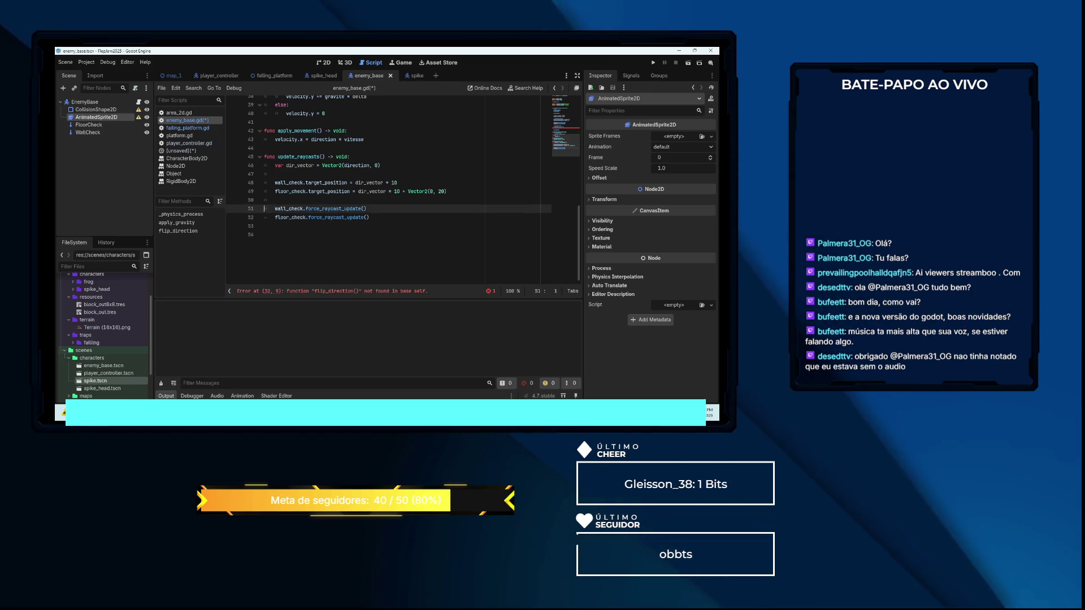
pyautogui.scroll(3, 389, 192)
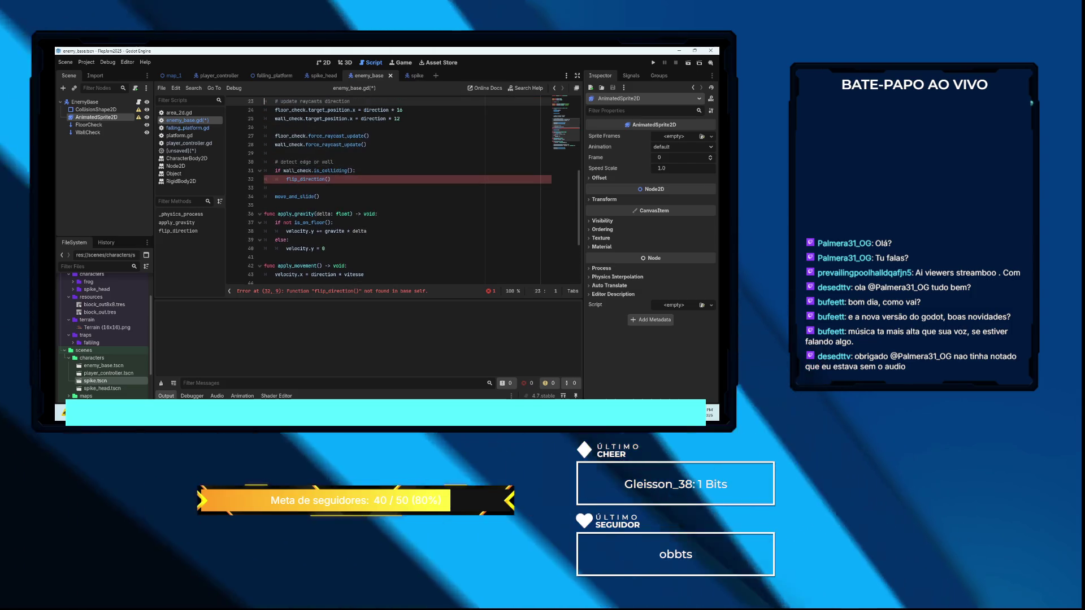
pyautogui.click(264, 161)
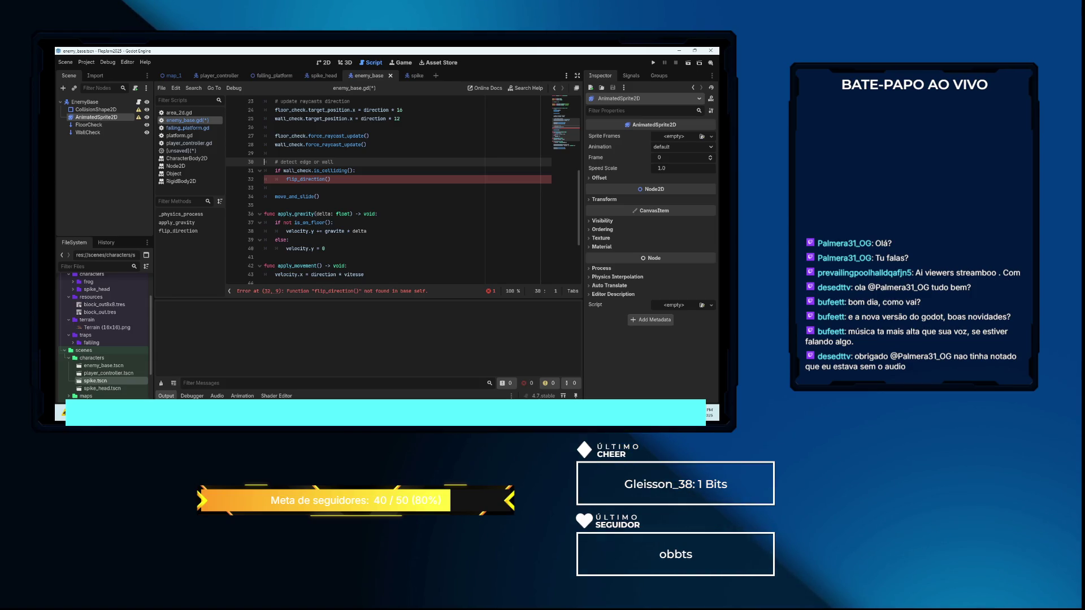
pyautogui.press('Up')
pyautogui.press('Up')
pyautogui.press('Up')
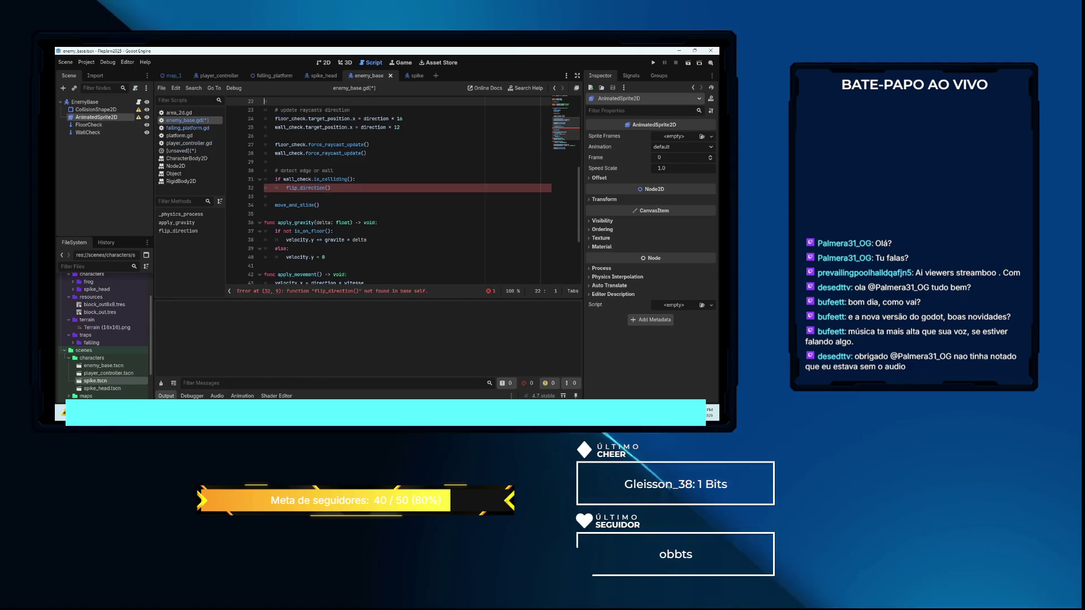
pyautogui.press('Up')
pyautogui.press('Up')
pyautogui.press('Up')
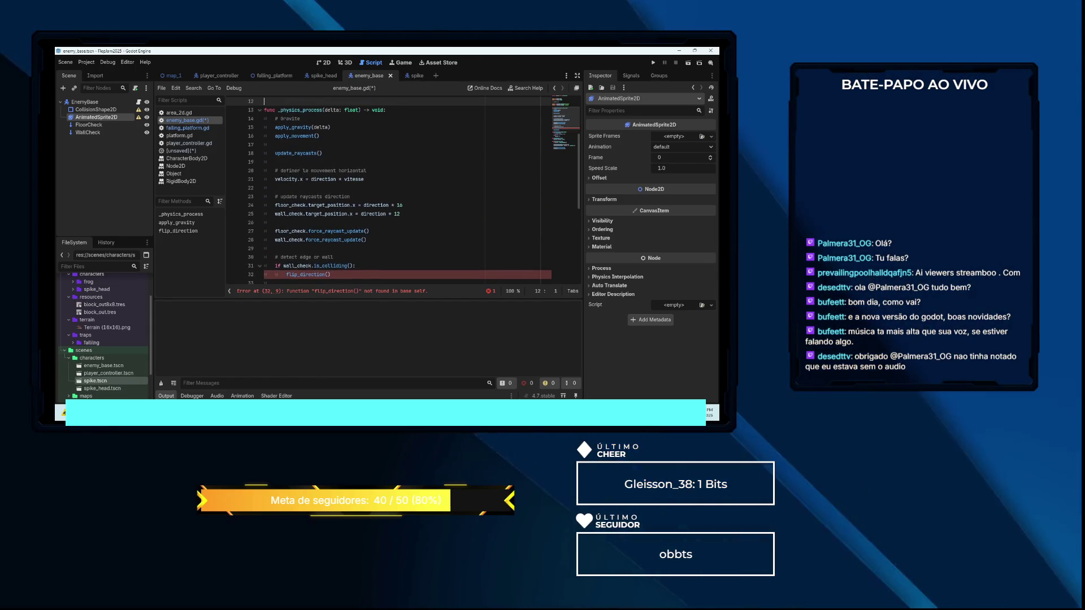
pyautogui.press('Down')
pyautogui.press('Down')
pyautogui.press('Down')
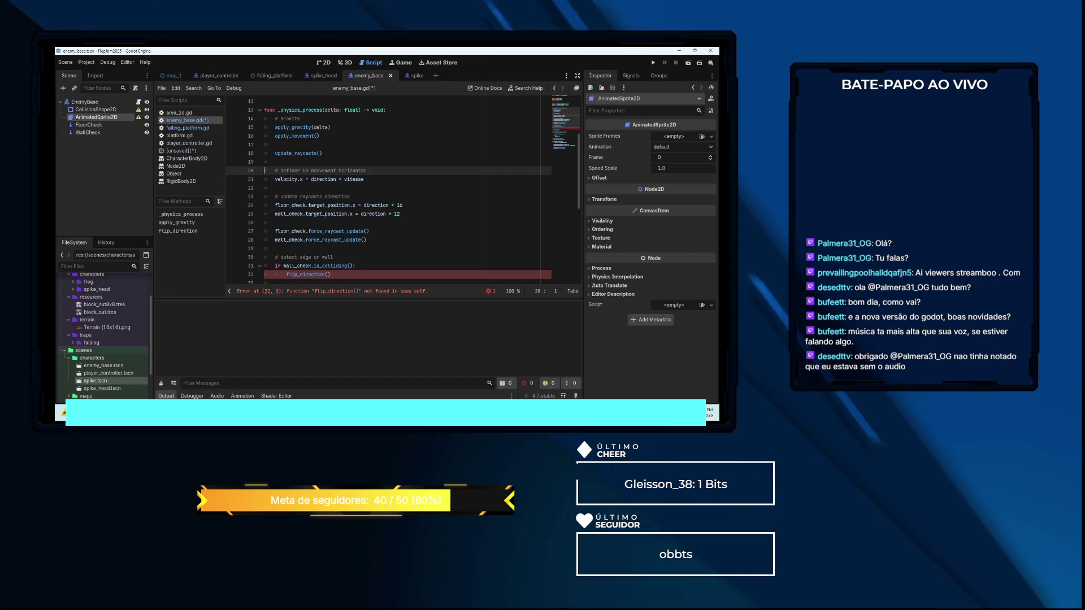
pyautogui.hotkey('ctrl', 'shift', 'k')
pyautogui.hotkey('ctrl', 'shift', 'k')
pyautogui.hotkey('ctrl', 'shift', 'k')
pyautogui.hotkey('ctrl', 'shift', 'k')
pyautogui.hotkey('ctrl', 'shift', 'k')
pyautogui.hotkey('ctrl', 'shift', 'k')
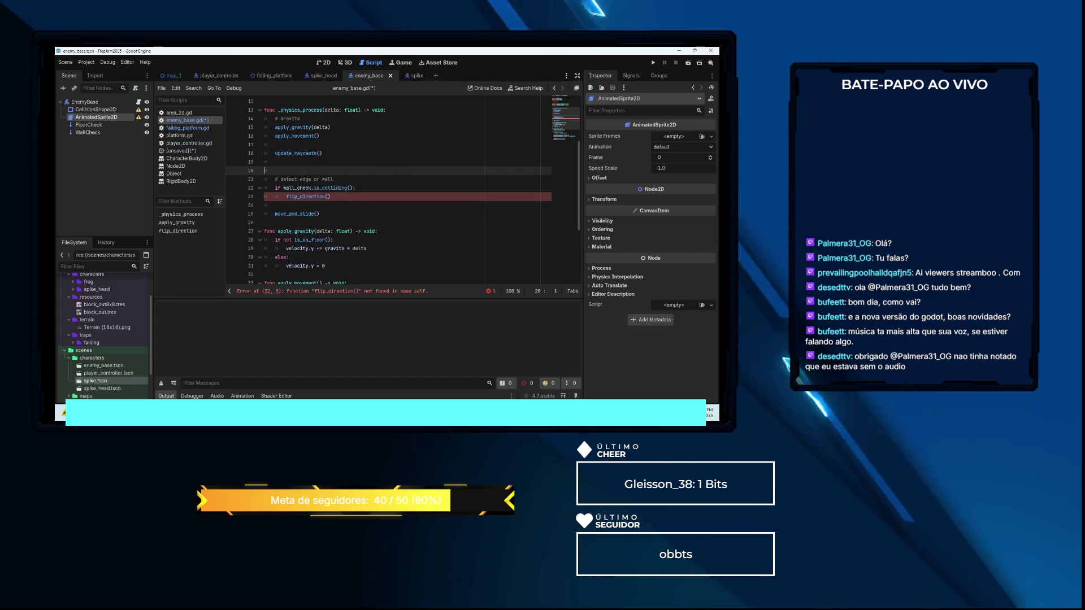
pyautogui.hotkey('ctrl', 'shift', 'k')
pyautogui.hotkey('ctrl', 'shift', 'k')
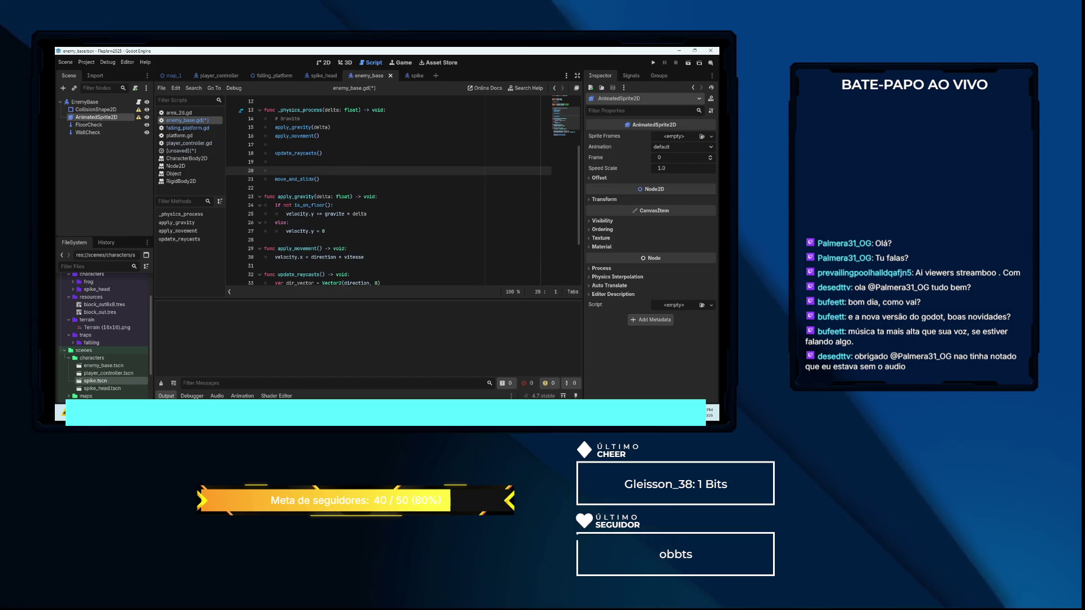
# Change the call after update_raycasts() in _physics_process to check_turn_conditions()
pyautogui.click(264, 162)
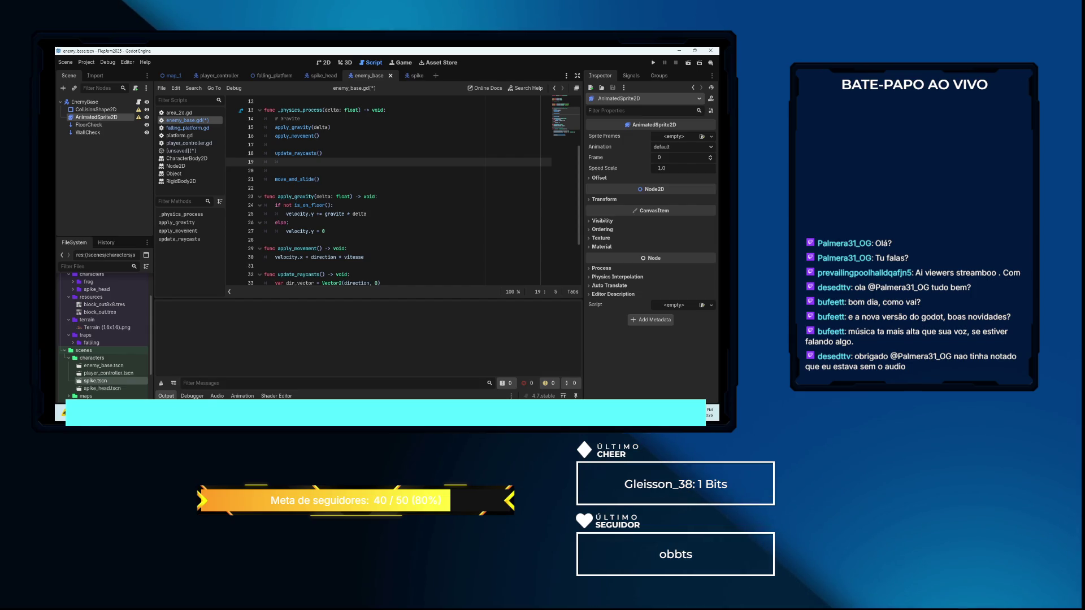
pyautogui.write('check_t')
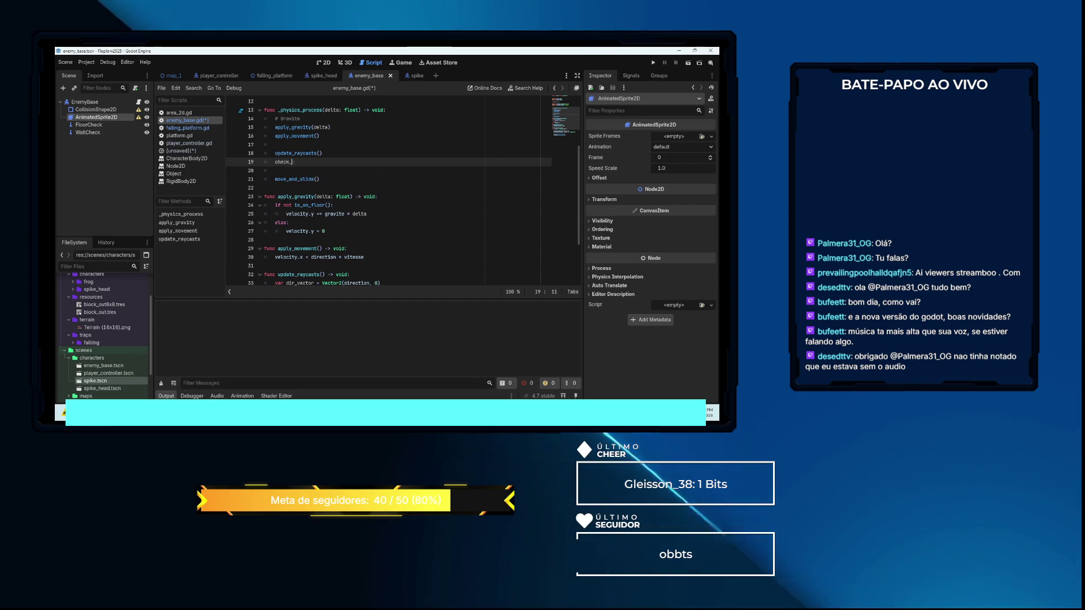
pyautogui.press('BackSpace')
pyautogui.write('turn')
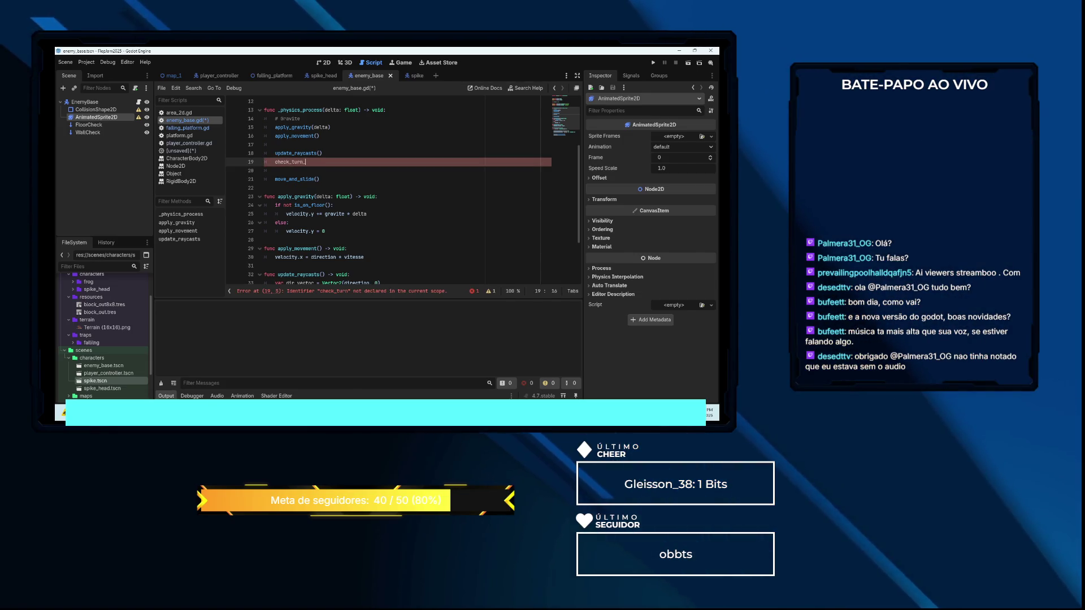
pyautogui.write('cond')
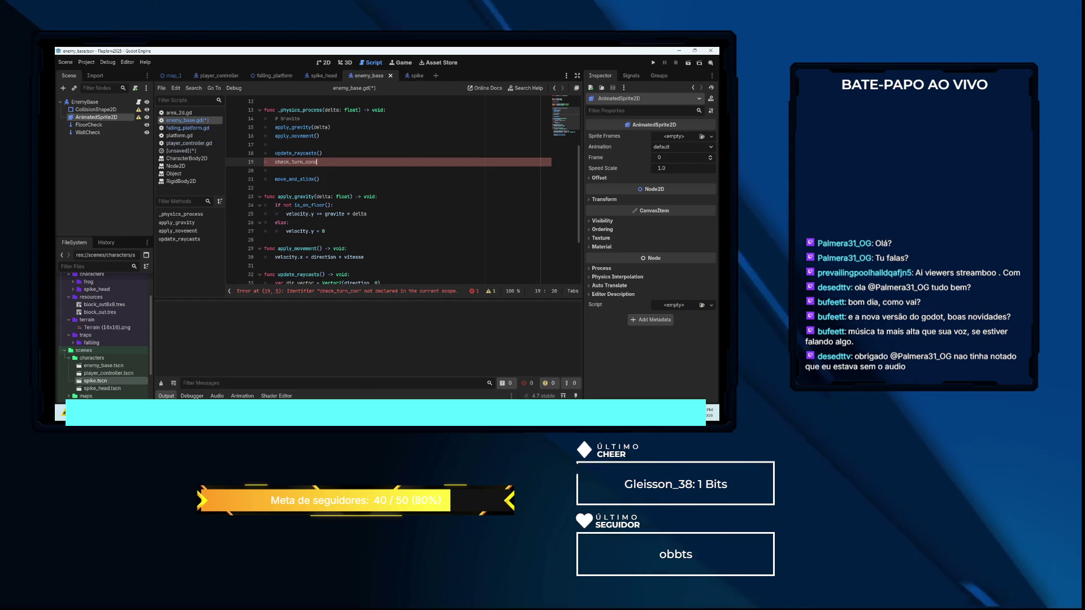
pyautogui.write('ition')
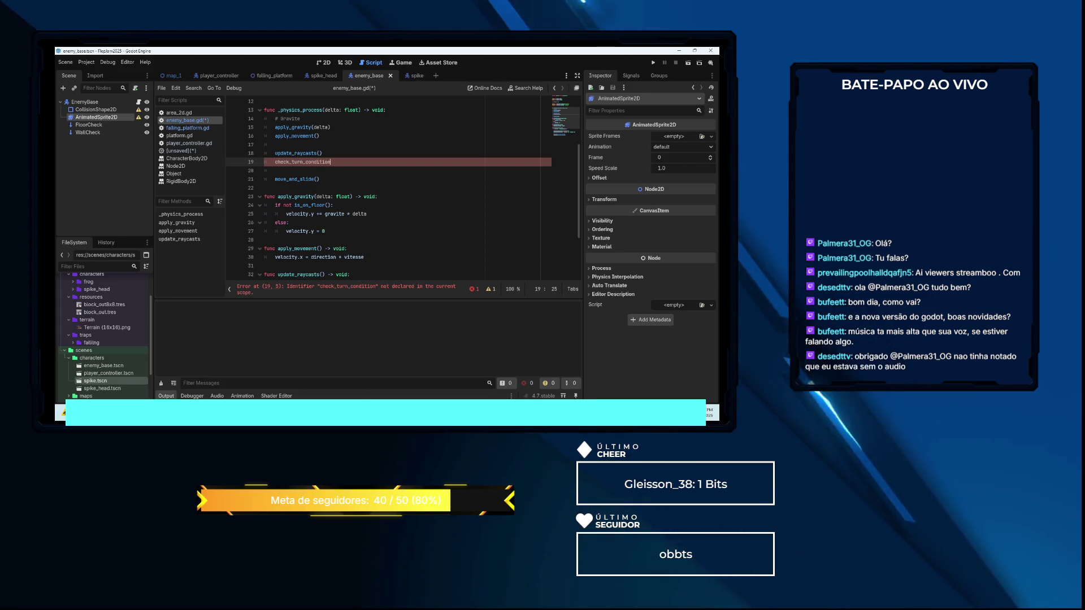
pyautogui.write('s()')
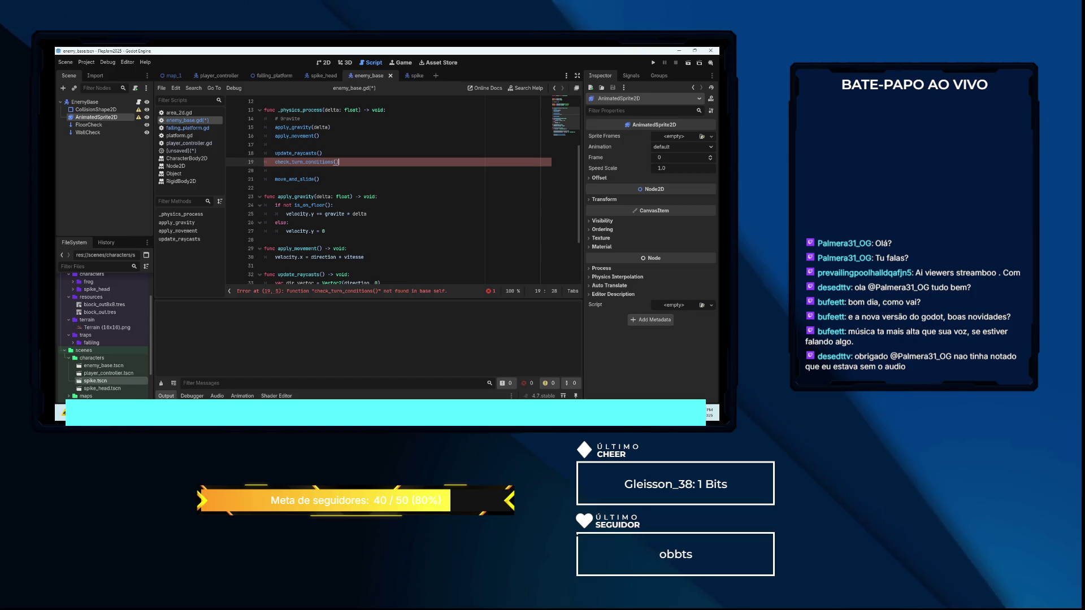
# Define check_turn_conditions() storing wall_check.is_colliding() in hit_wall and floor_check.is_colliding() in has_floor_ahead
pyautogui.press('Down')
pyautogui.press('Down')
pyautogui.press('Down')
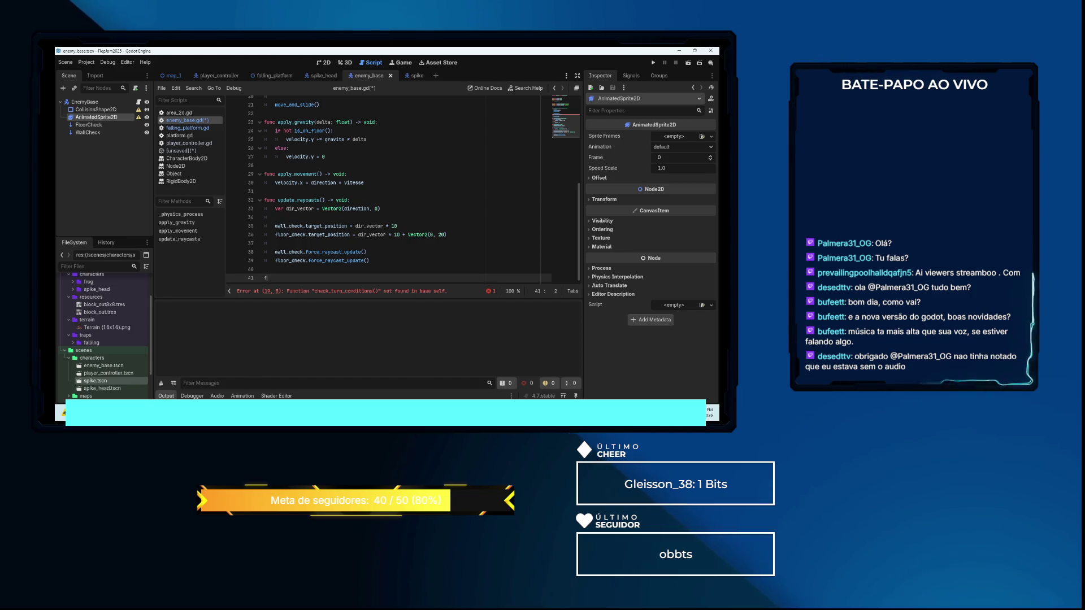
pyautogui.write('unc check_turn_c')
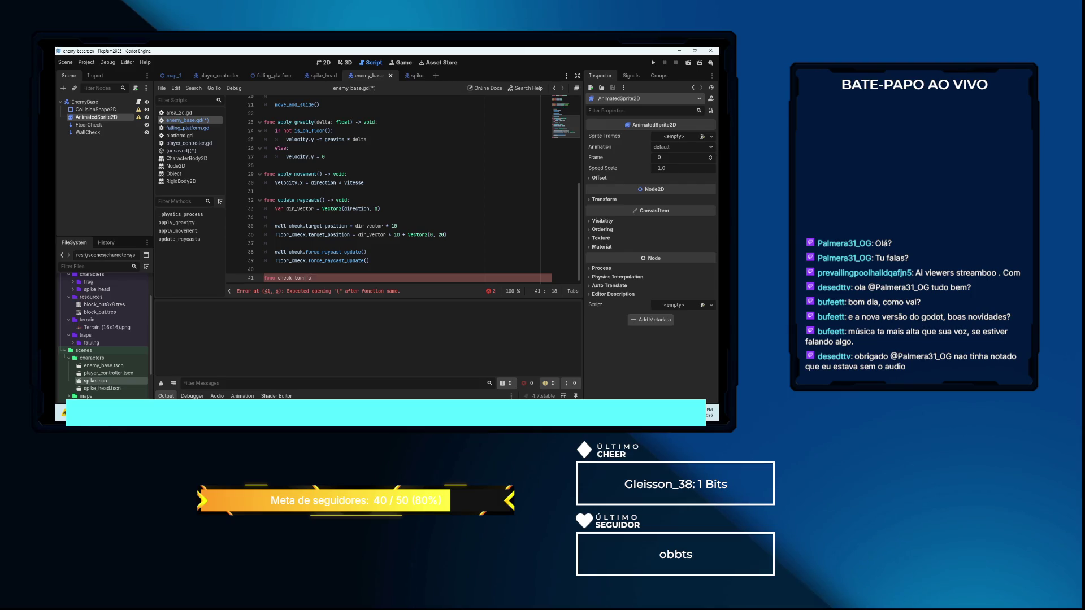
pyautogui.write('onditi')
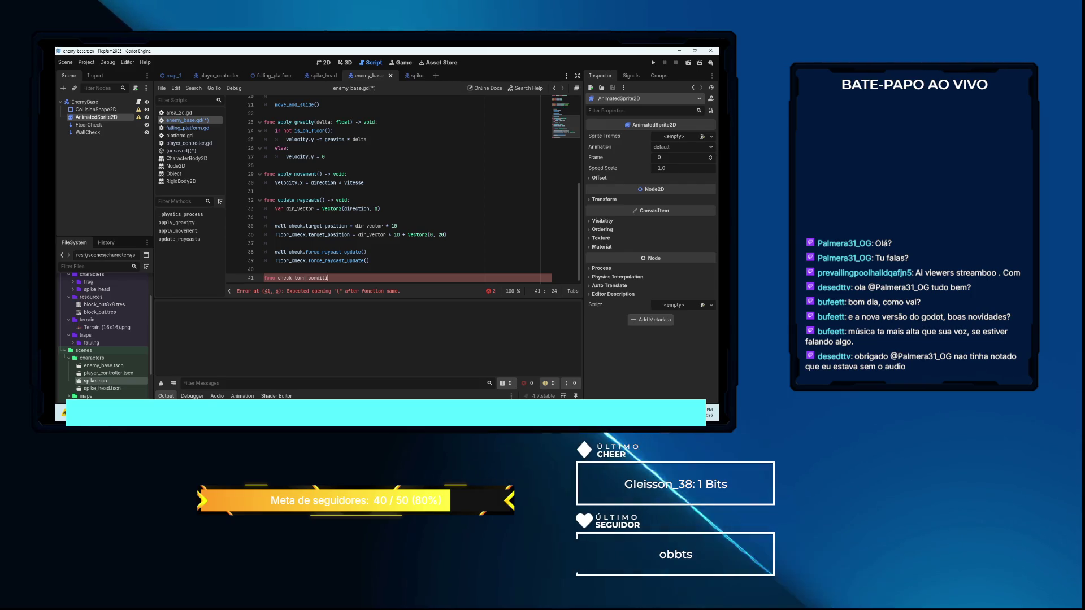
pyautogui.write('on() ->')
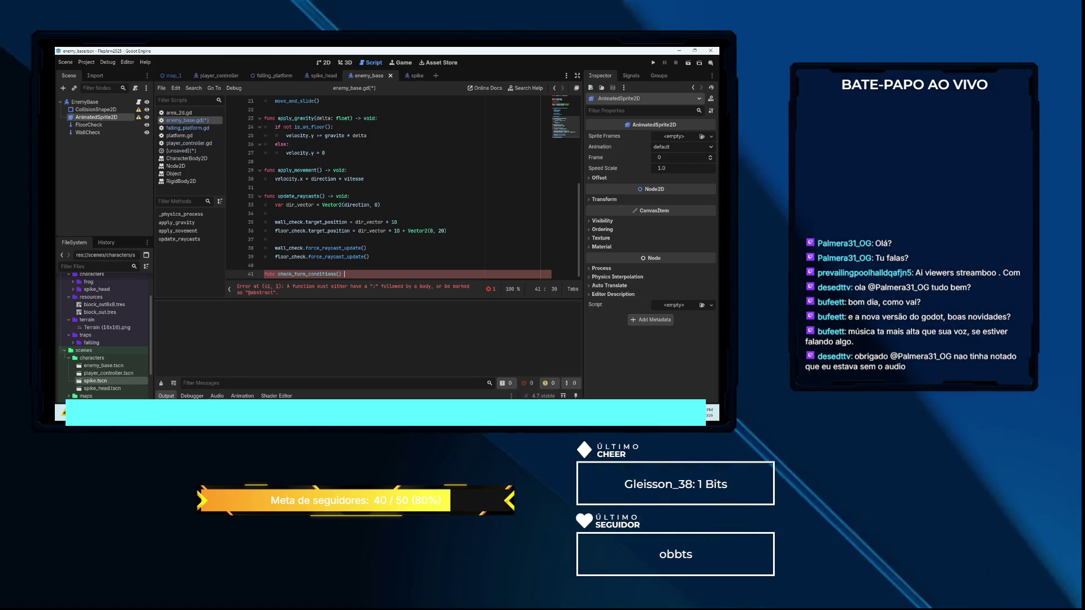
pyautogui.write('oid:')
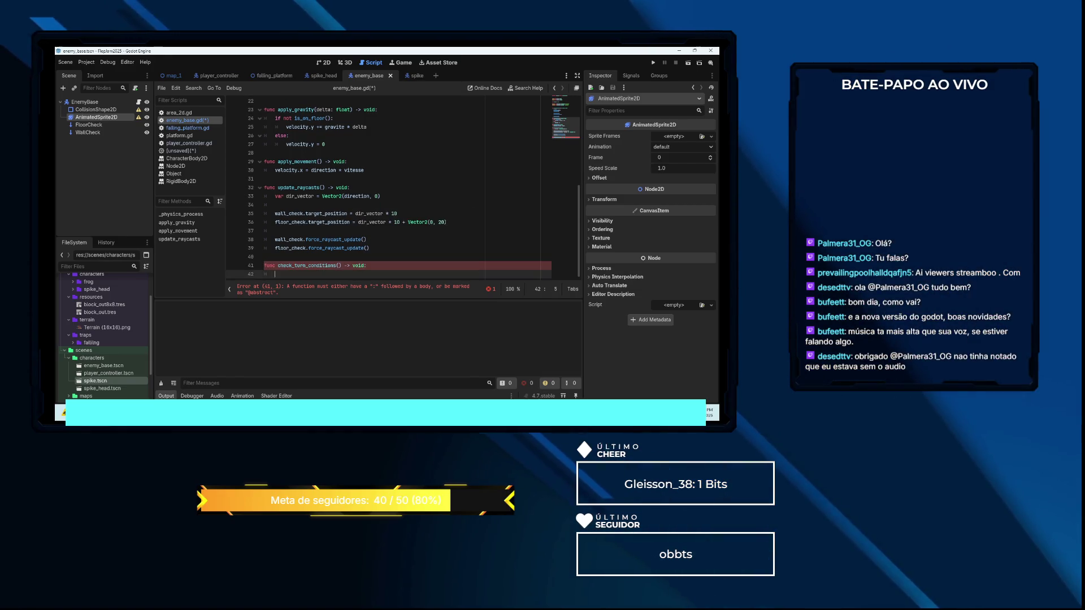
pyautogui.press('Return')
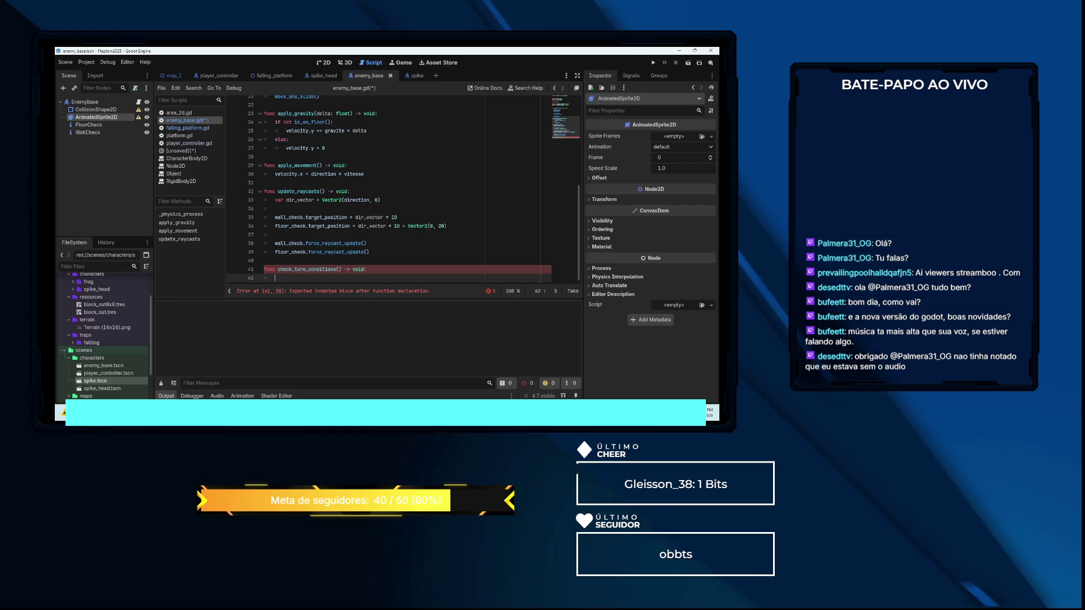
pyautogui.write('var hit_h')
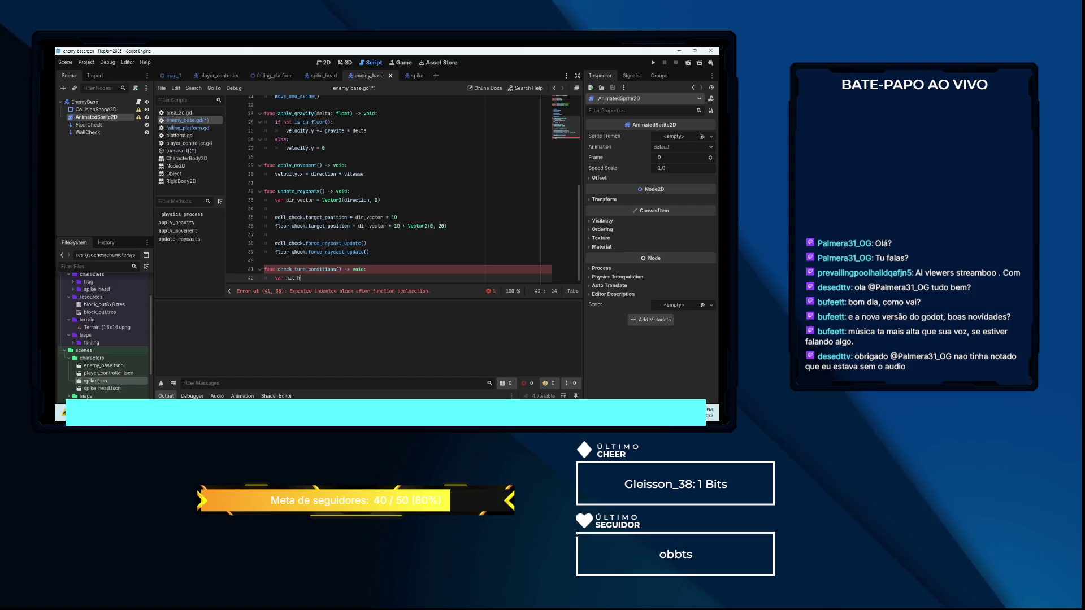
pyautogui.press('BackSpace')
pyautogui.write('wall = ')
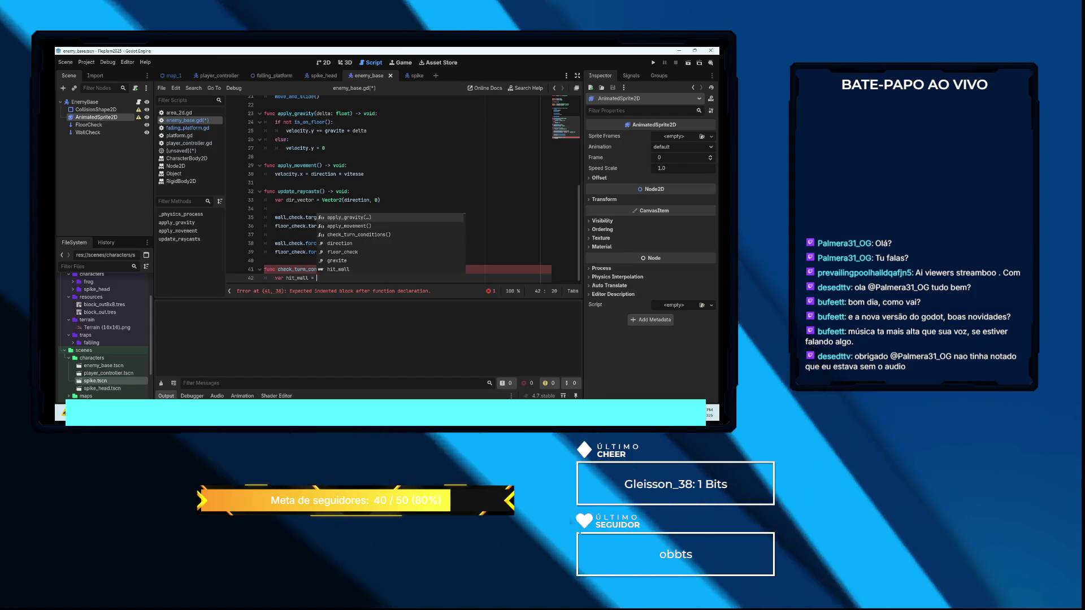
pyautogui.write('wall_check')
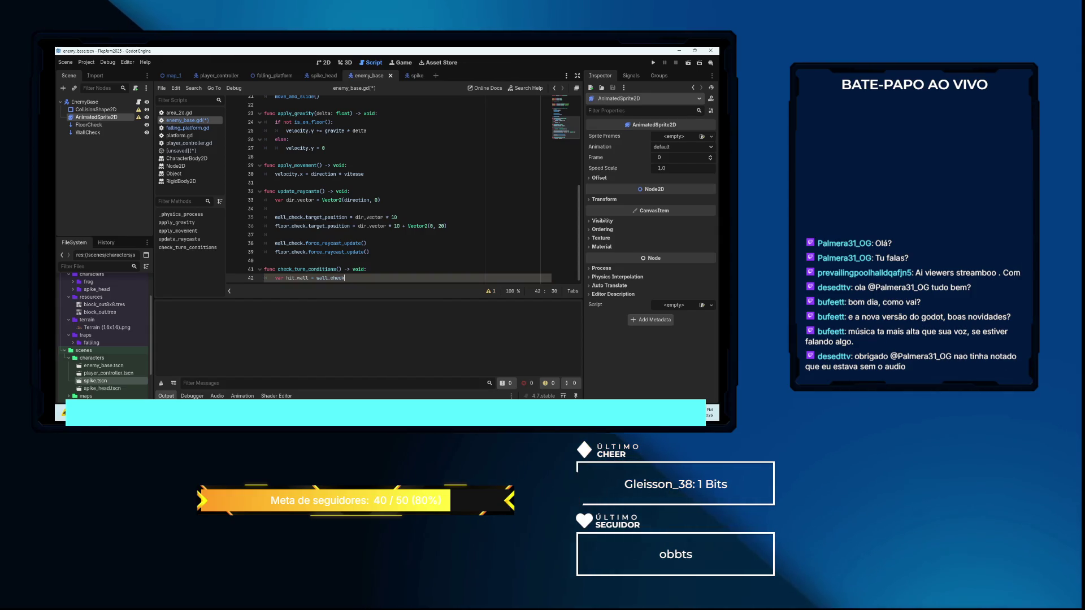
pyautogui.write('.is')
pyautogui.press('Return')
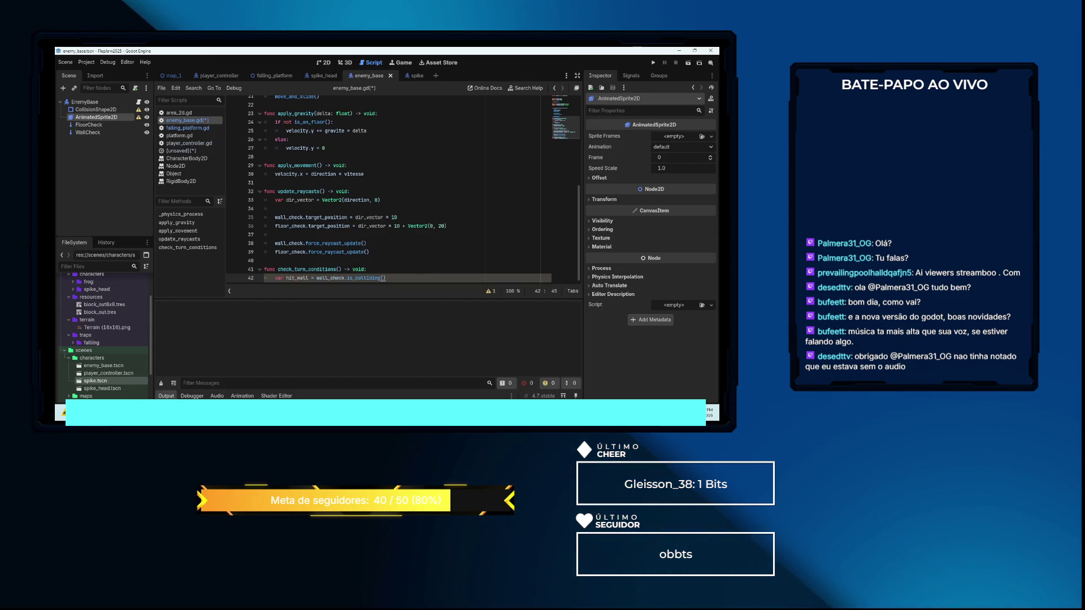
pyautogui.press('Return')
pyautogui.write('var ')
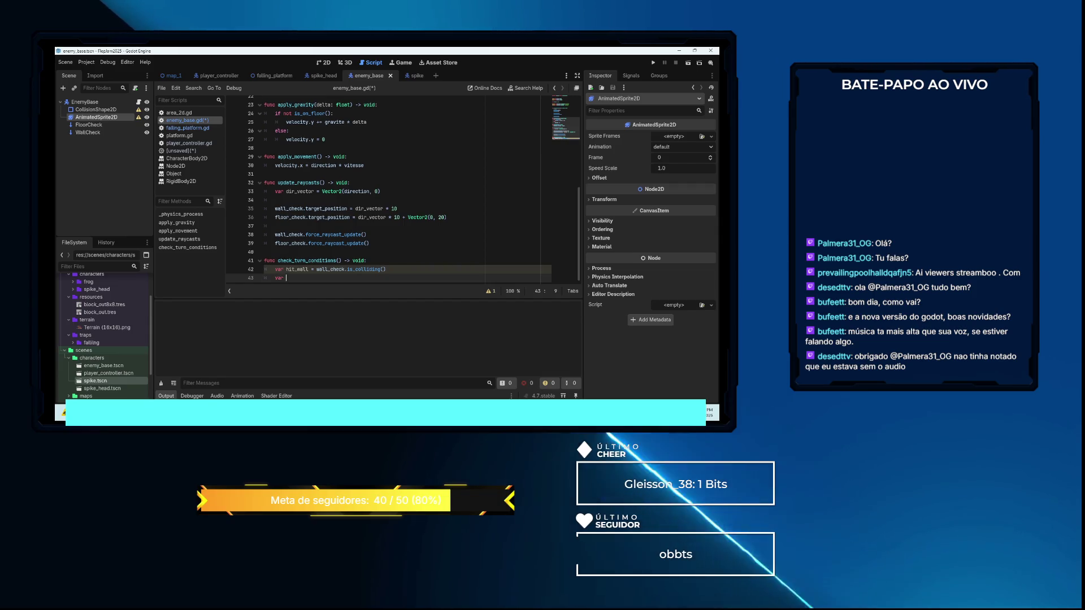
pyautogui.write('has_floor_ahea')
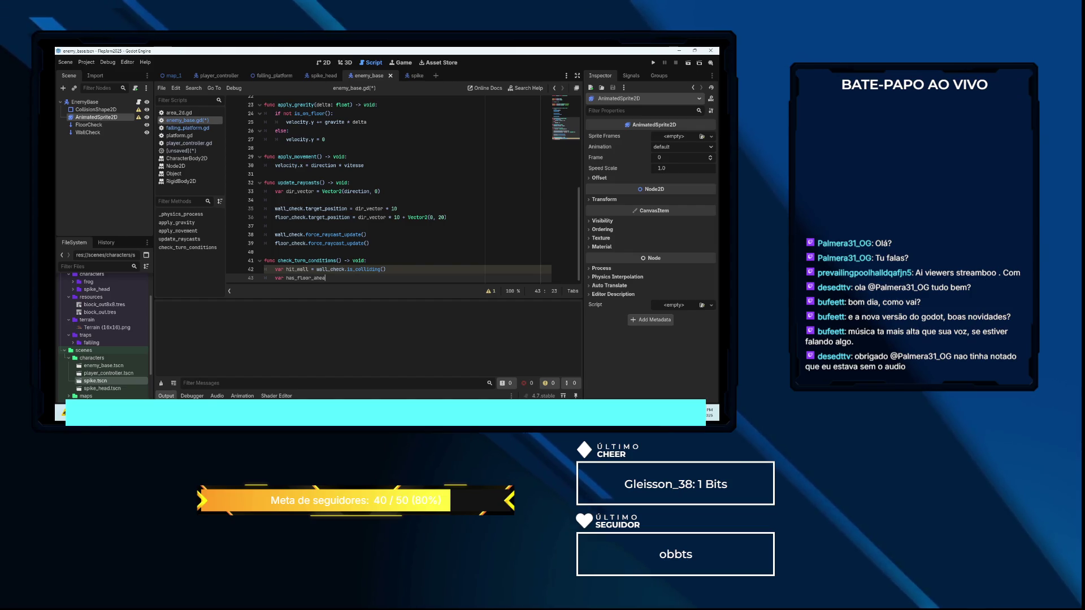
pyautogui.write('d')
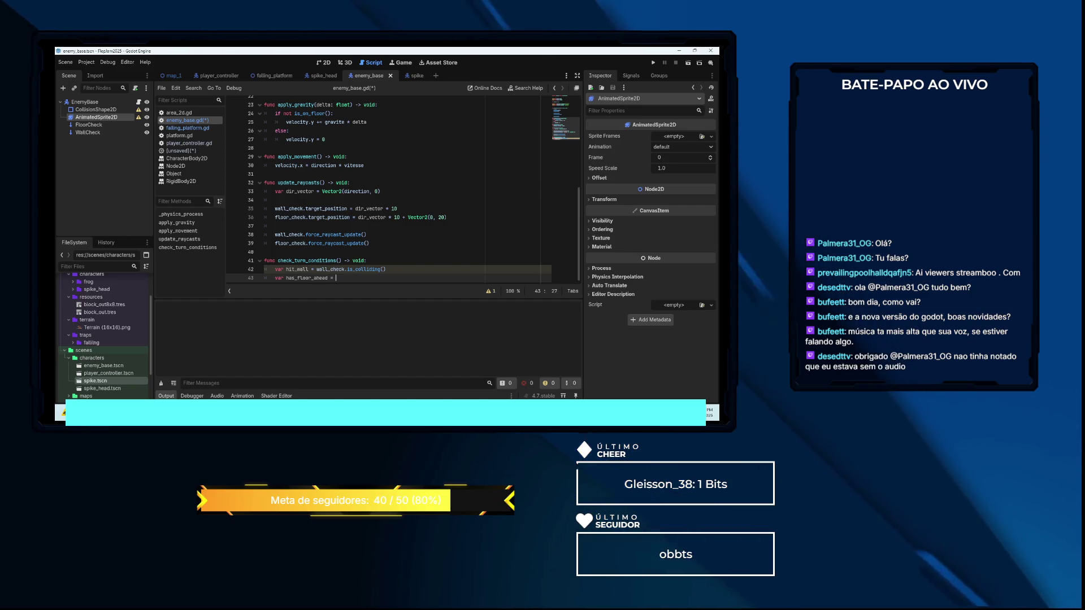
pyautogui.write('= fl')
pyautogui.press('Return')
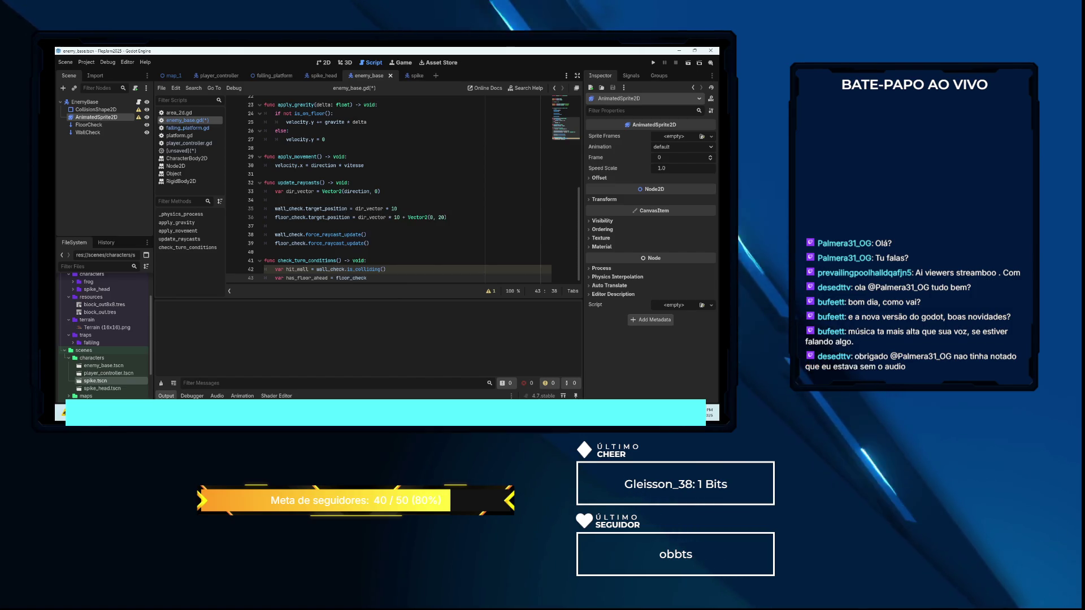
pyautogui.write('.is')
pyautogui.press('Return')
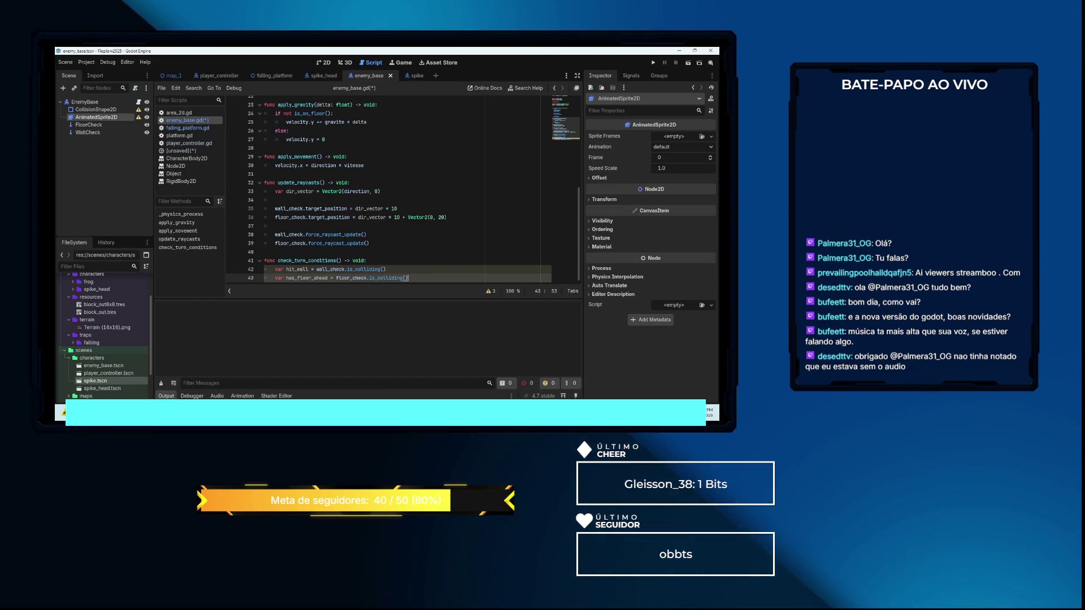
pyautogui.press('Return')
pyautogui.press('Return')
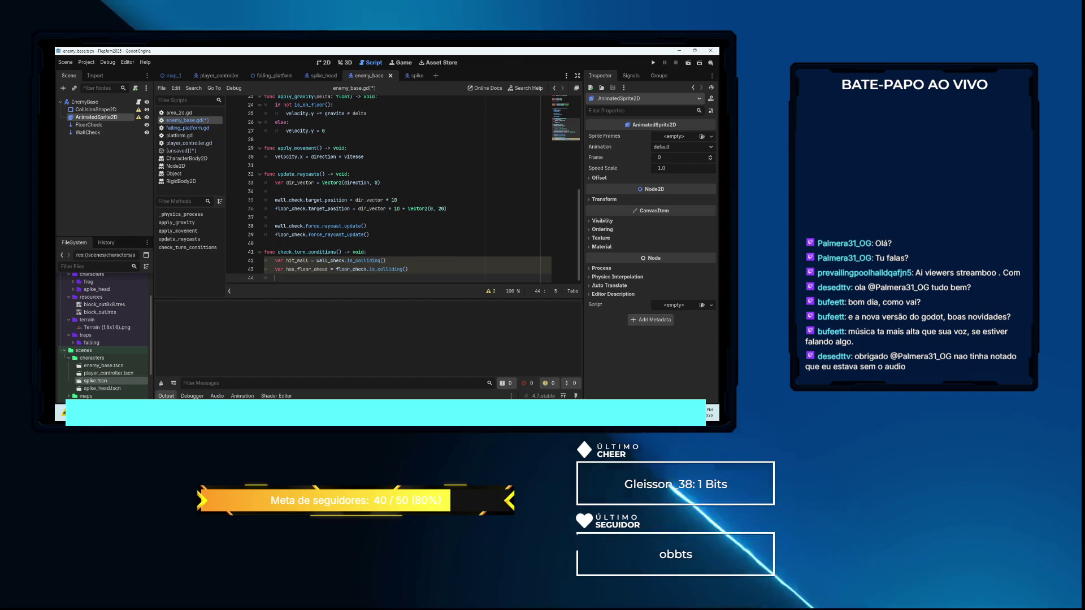
# Add 'if hit_wall:' that calls flip() and then returns
pyautogui.write('if hit')
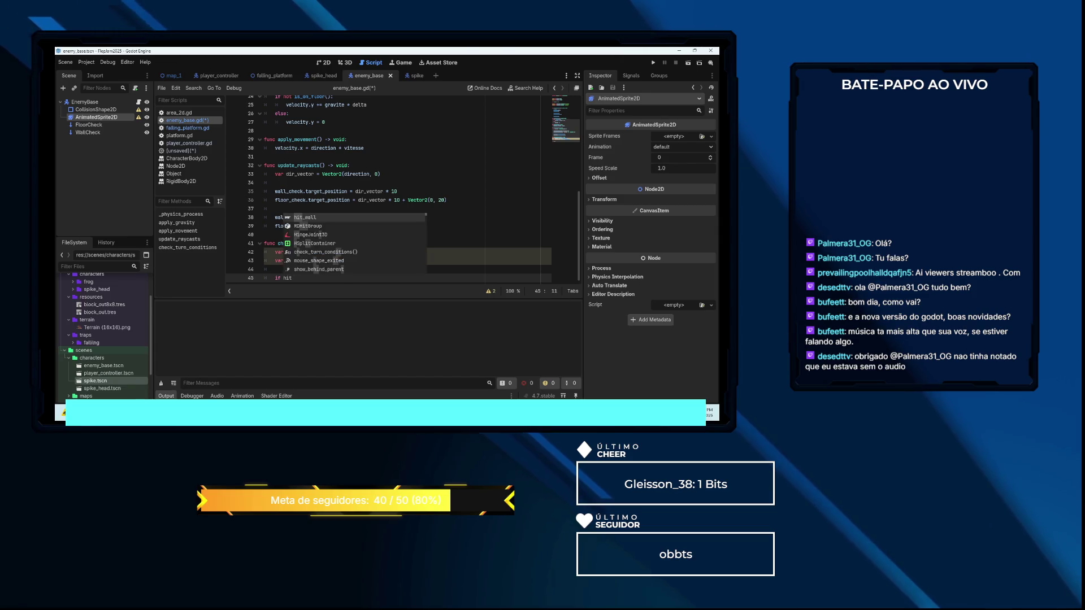
pyautogui.press('Return')
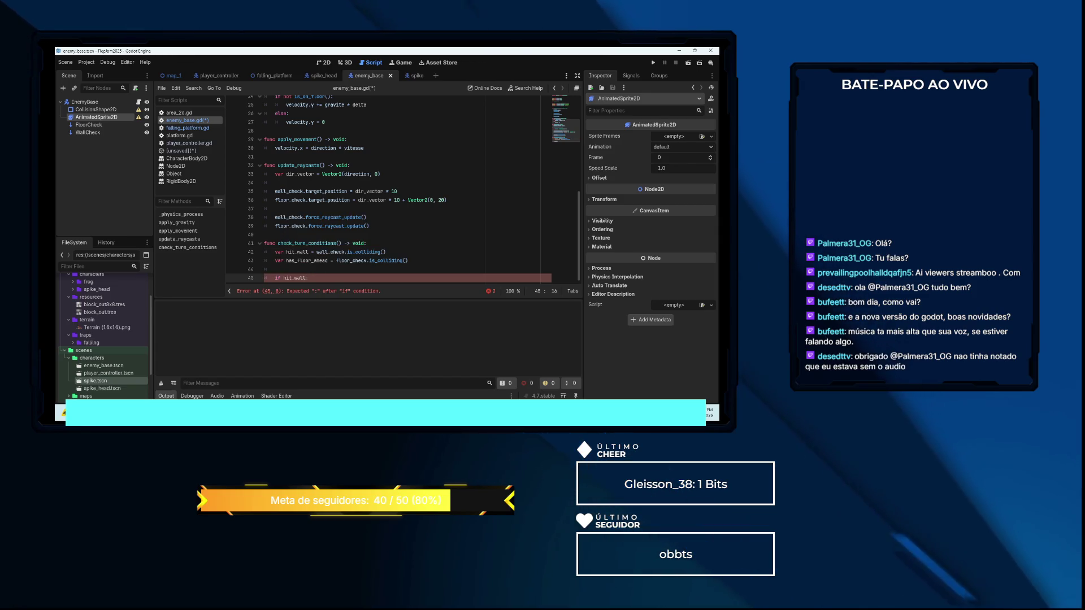
pyautogui.write(':')
pyautogui.press('Return')
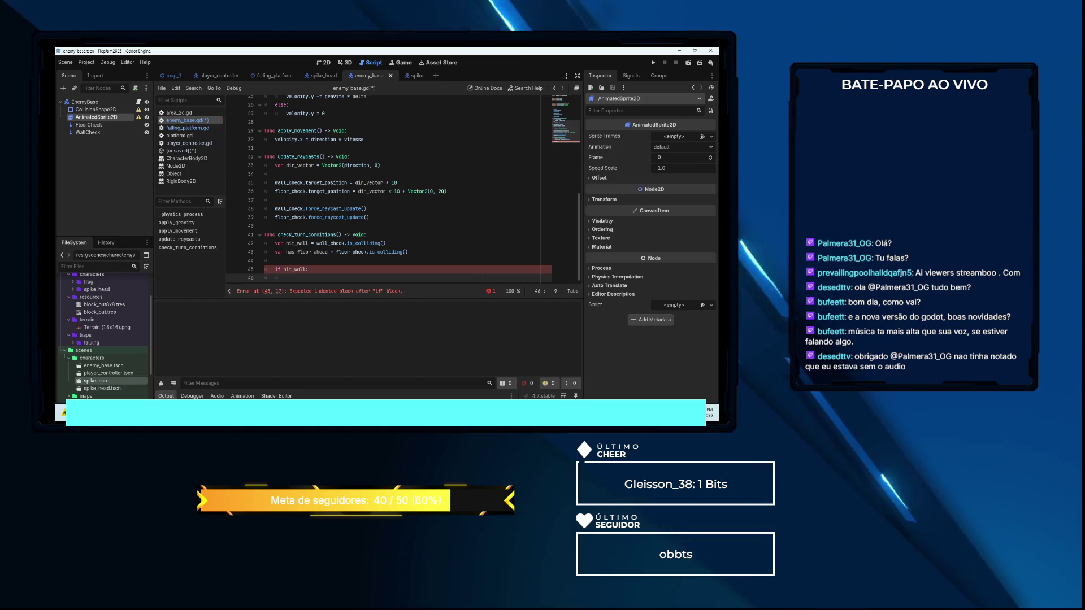
pyautogui.write('flip(')
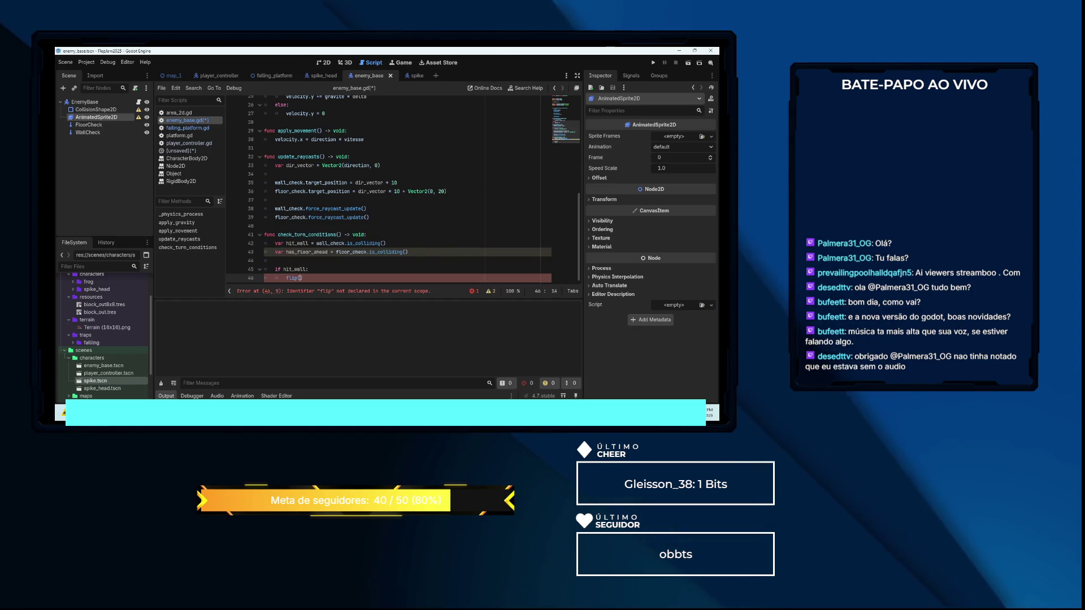
pyautogui.press('Return')
pyautogui.write('urn')
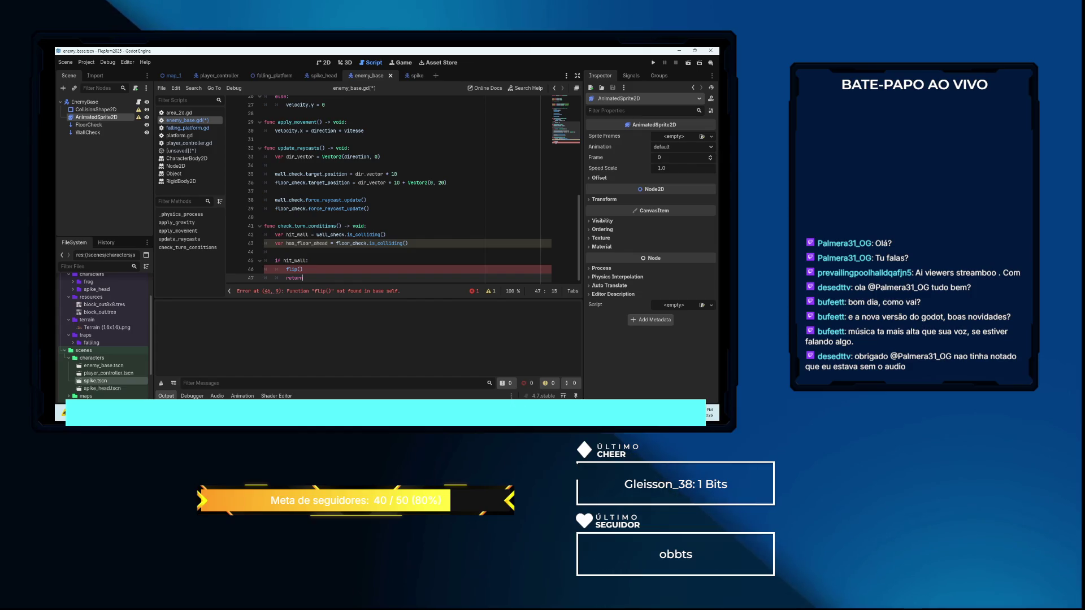
pyautogui.press('Return')
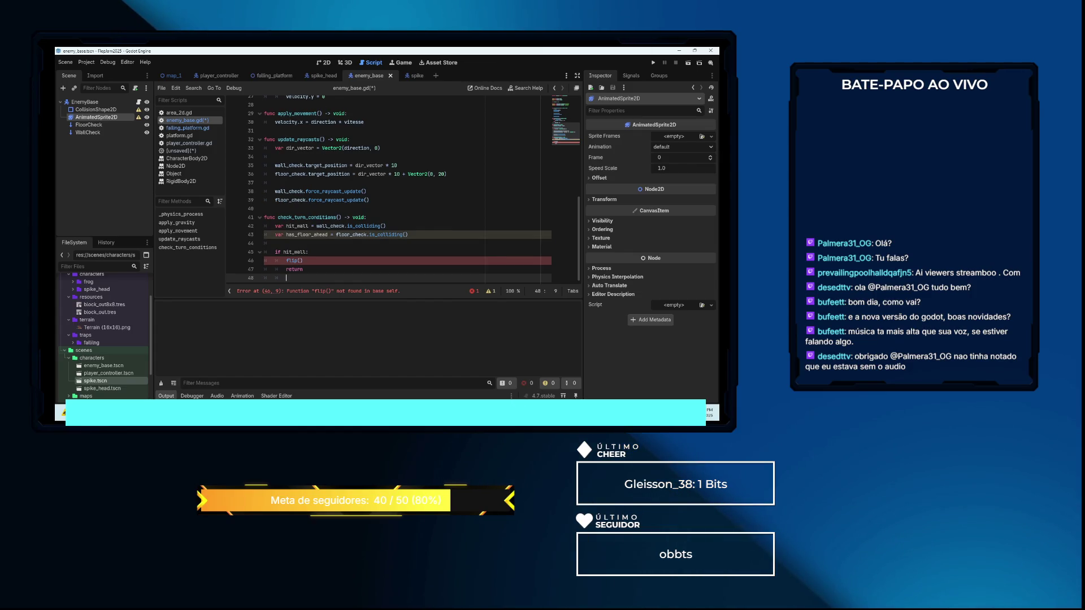
# Add 'if not has_floor_ahead:' with flip typed beneath it
pyautogui.press('Return')
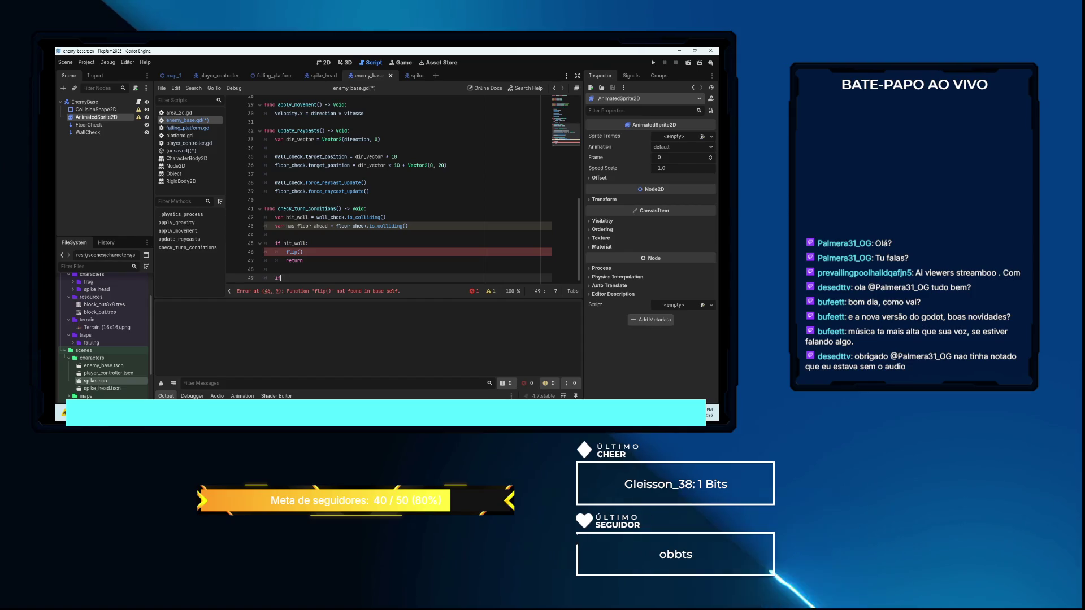
pyautogui.write('if not ')
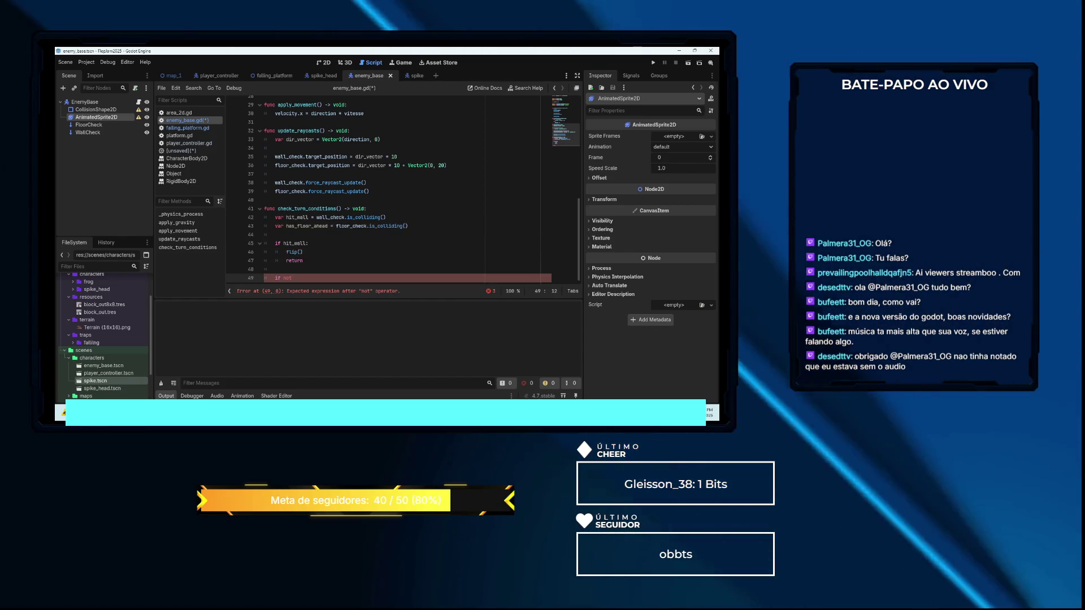
pyautogui.write('has')
pyautogui.press('Return')
pyautogui.write(':')
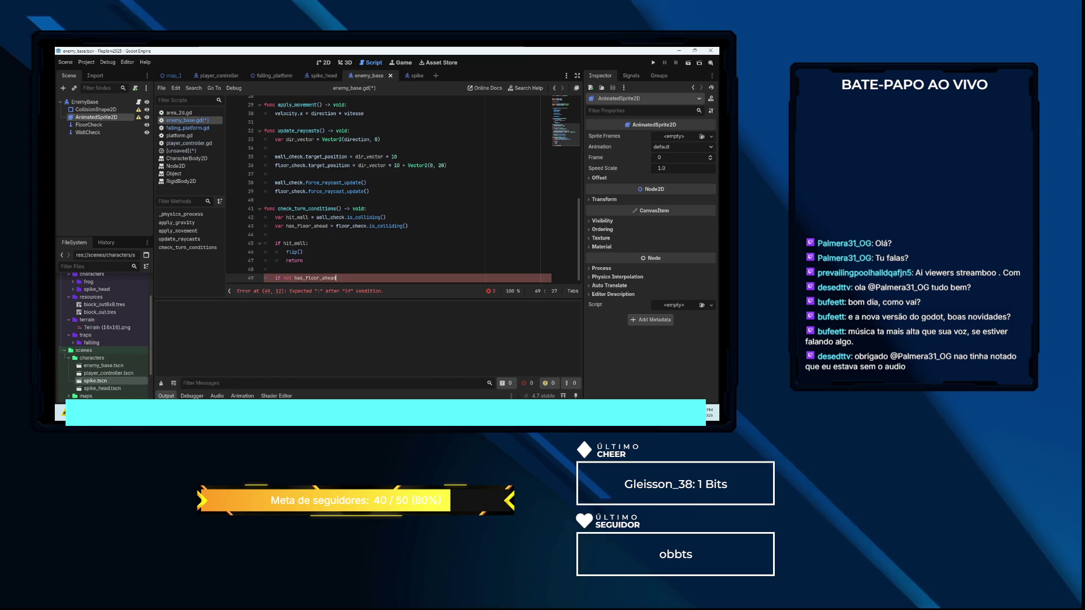
pyautogui.press('Return')
pyautogui.write('flip')
pyautogui.press('Escape')
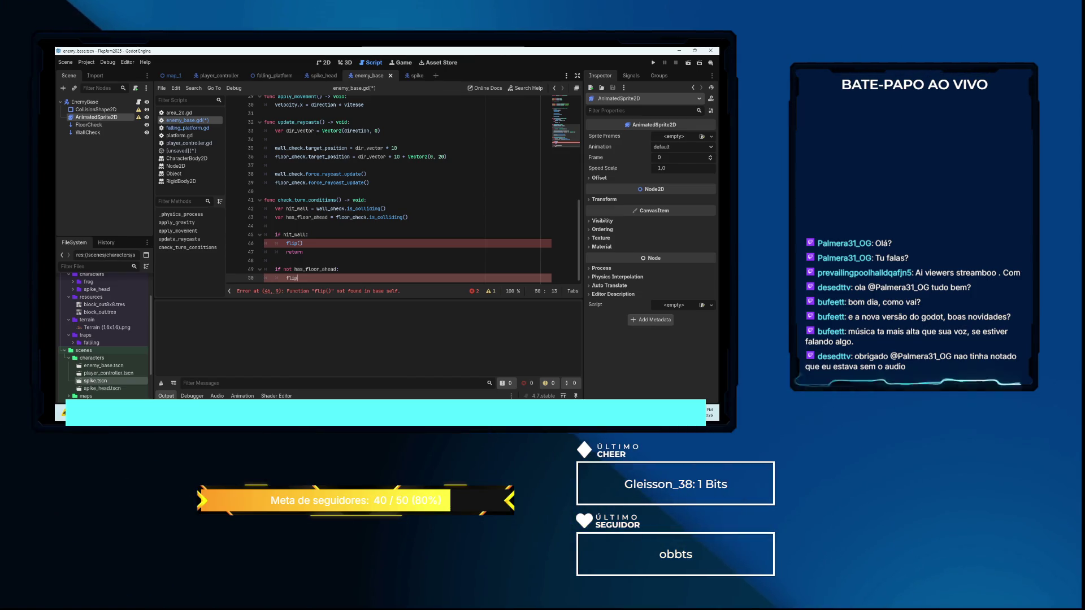
# Add blank lines below the conditions to make room for a new function on line 52
pyautogui.press('Return')
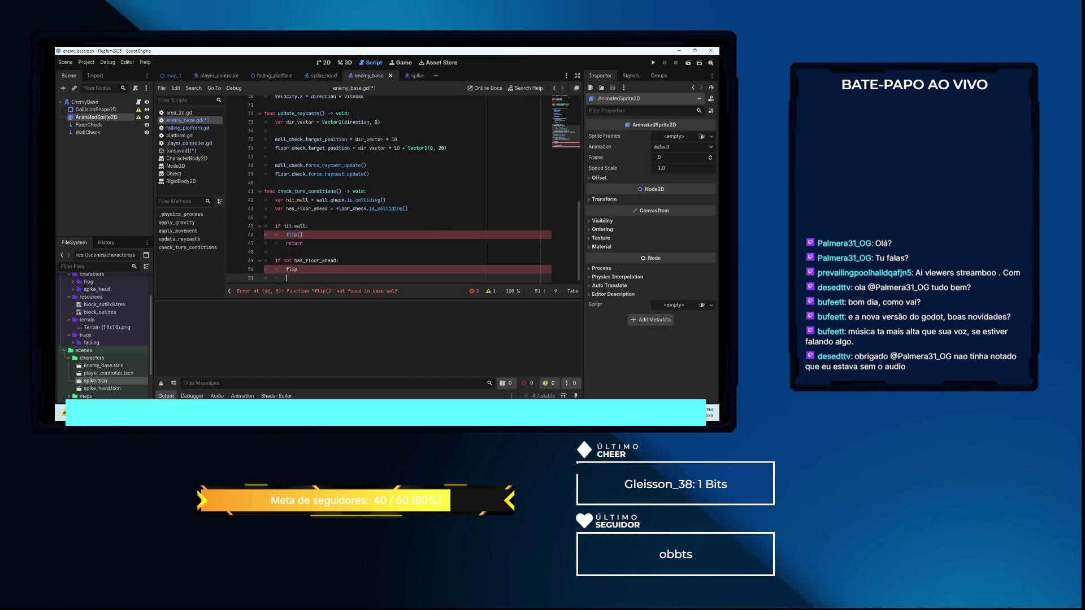
pyautogui.press('Return')
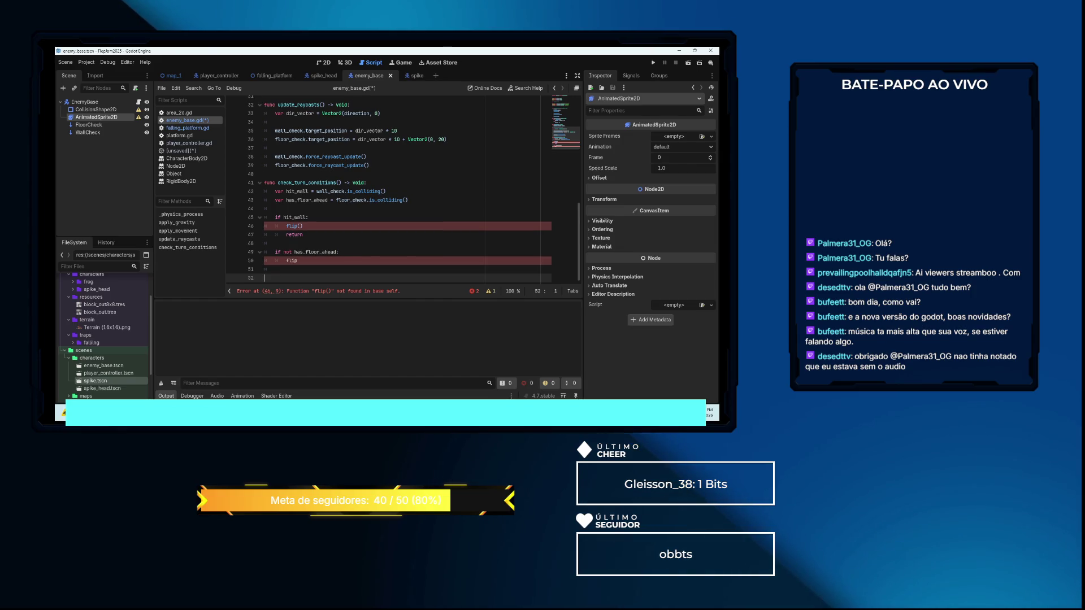
pyautogui.click(264, 268)
pyautogui.click(264, 277)
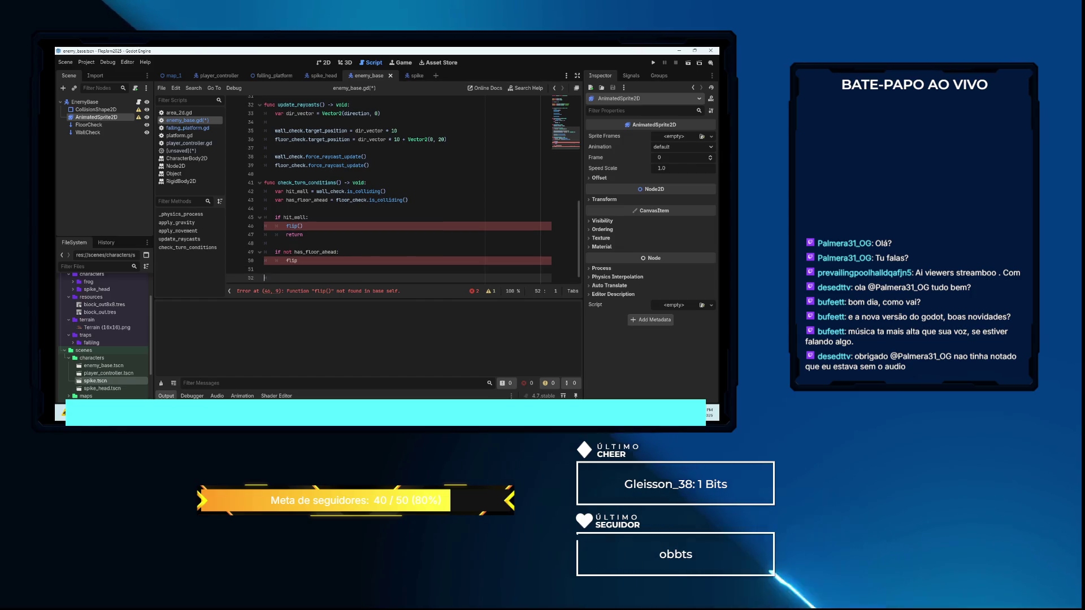
pyautogui.press('Return')
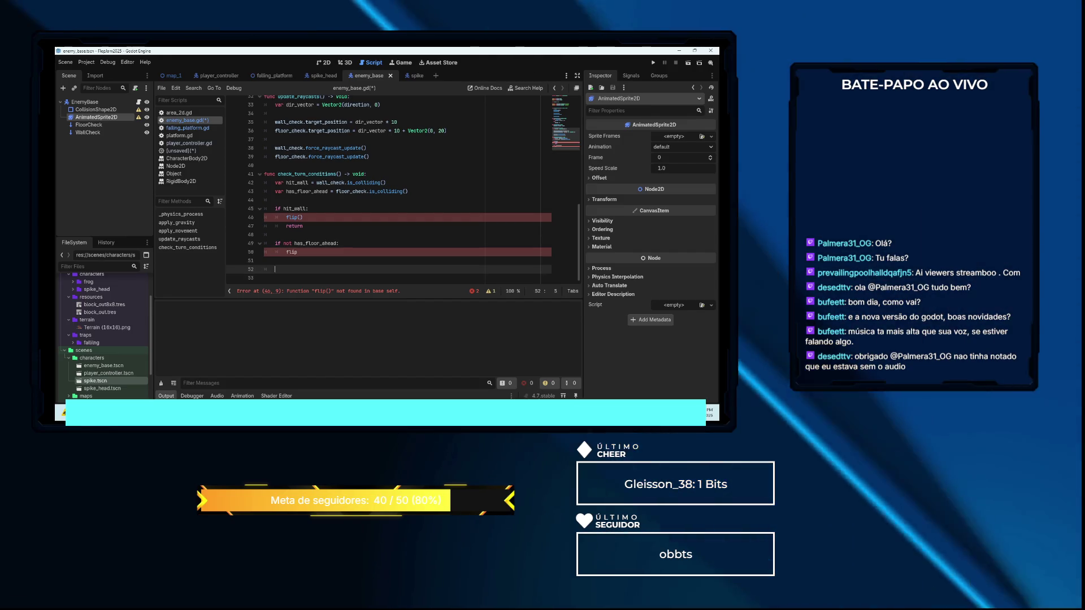
pyautogui.hotkey('ctrl', 'z')
pyautogui.press('Return')
pyautogui.write('fu')
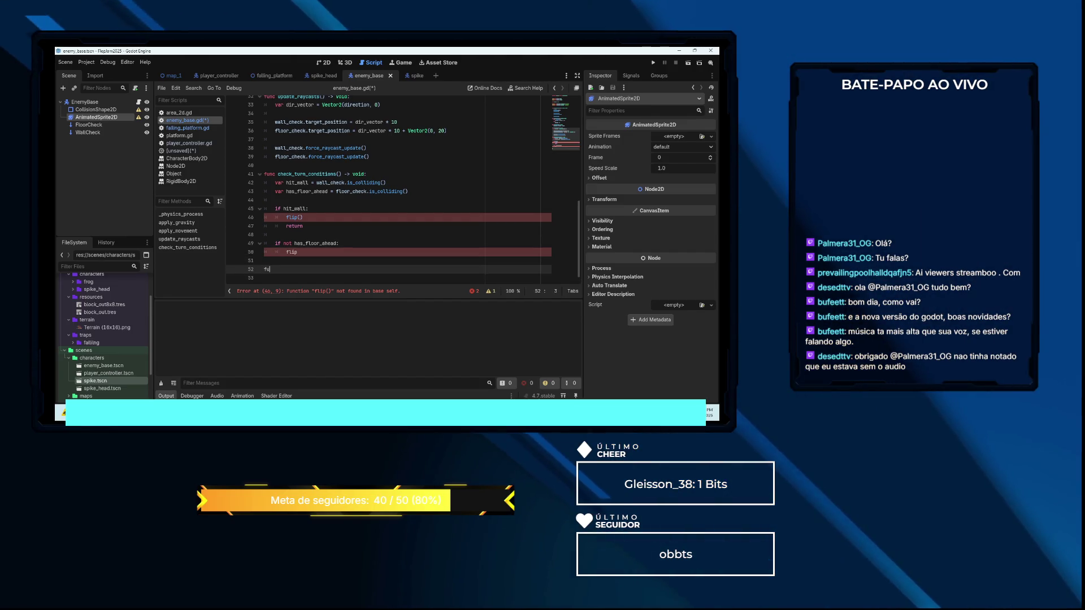
# Define func flip() -> void: whose body reverses direction with direction *= -1
pyautogui.write('nc flip()')
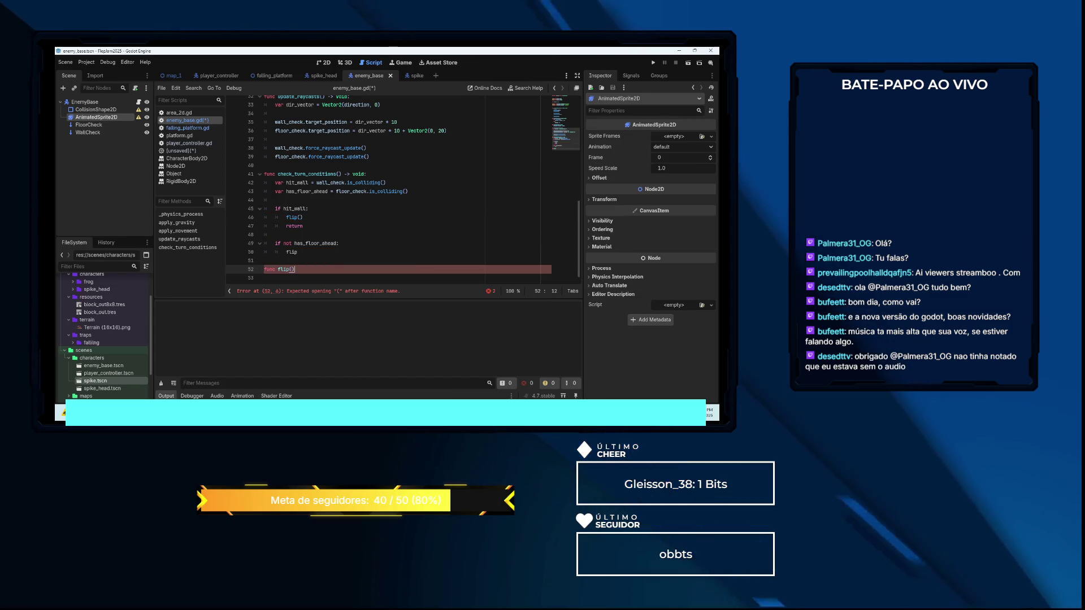
pyautogui.write(' -> void')
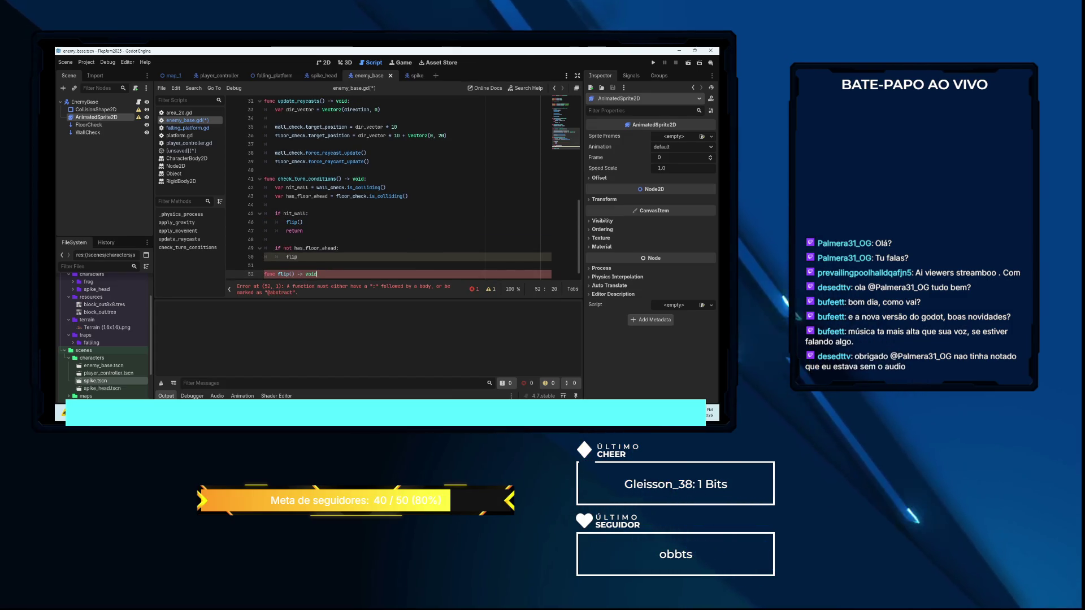
pyautogui.write(':')
pyautogui.press('Return')
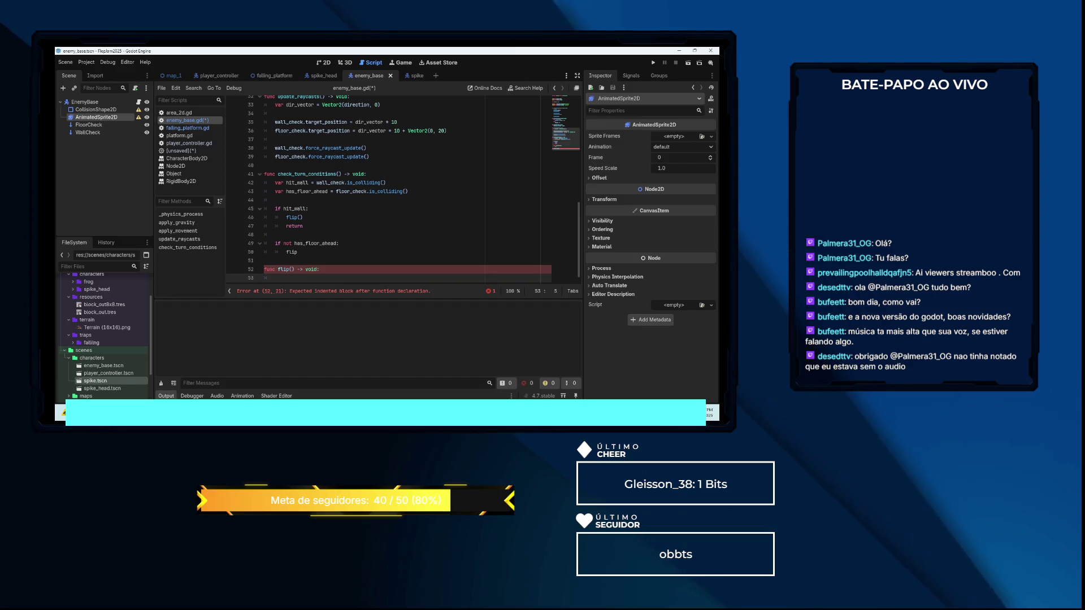
pyautogui.write('direc')
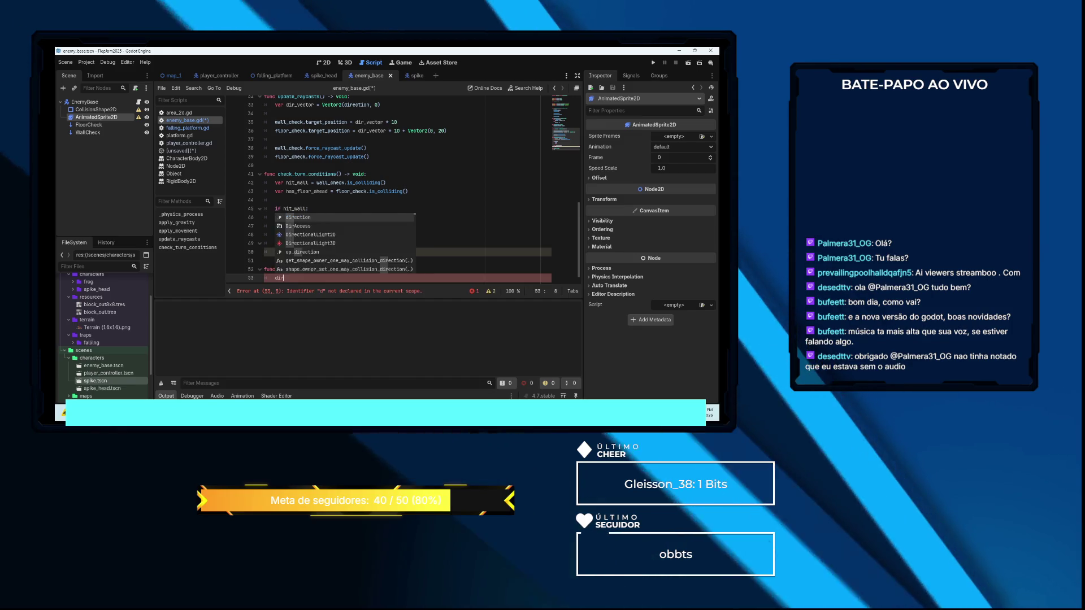
pyautogui.press('Return')
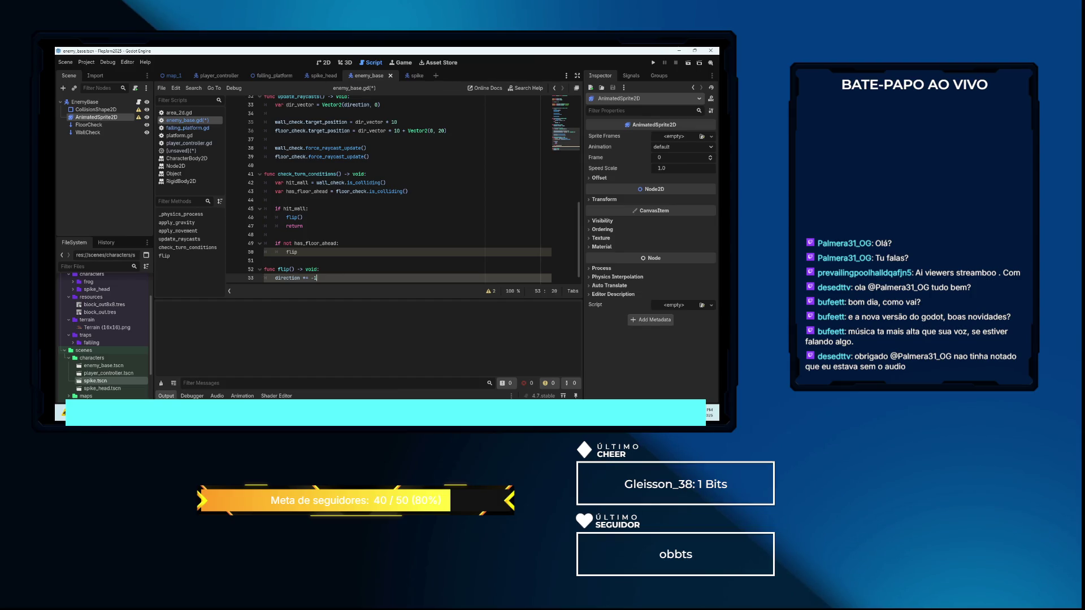
pyautogui.press('Return')
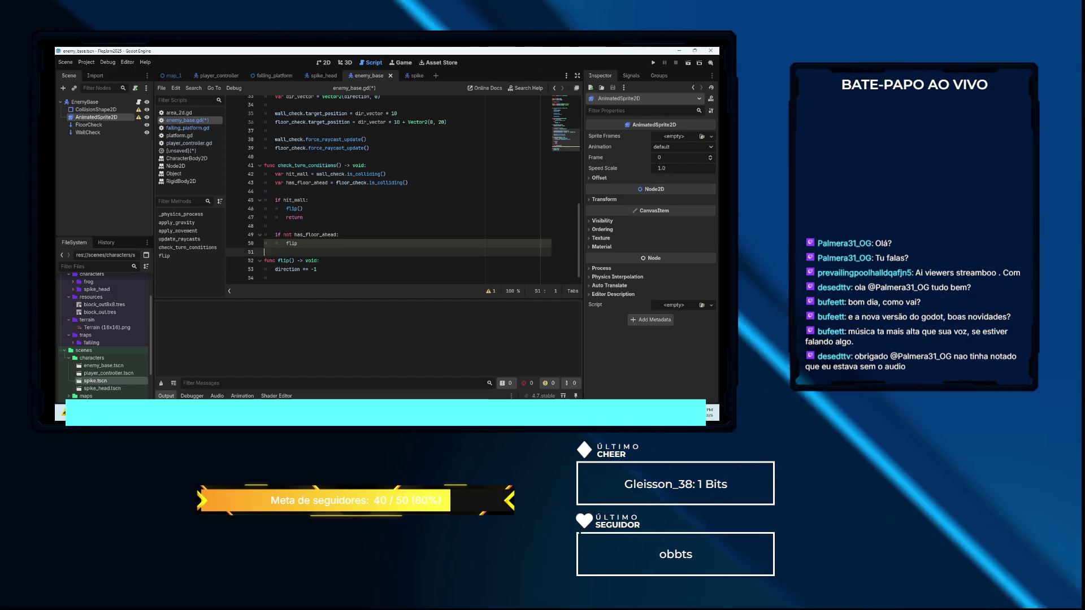
# Add the missing () to the flip call on line 50
pyautogui.click(275, 242)
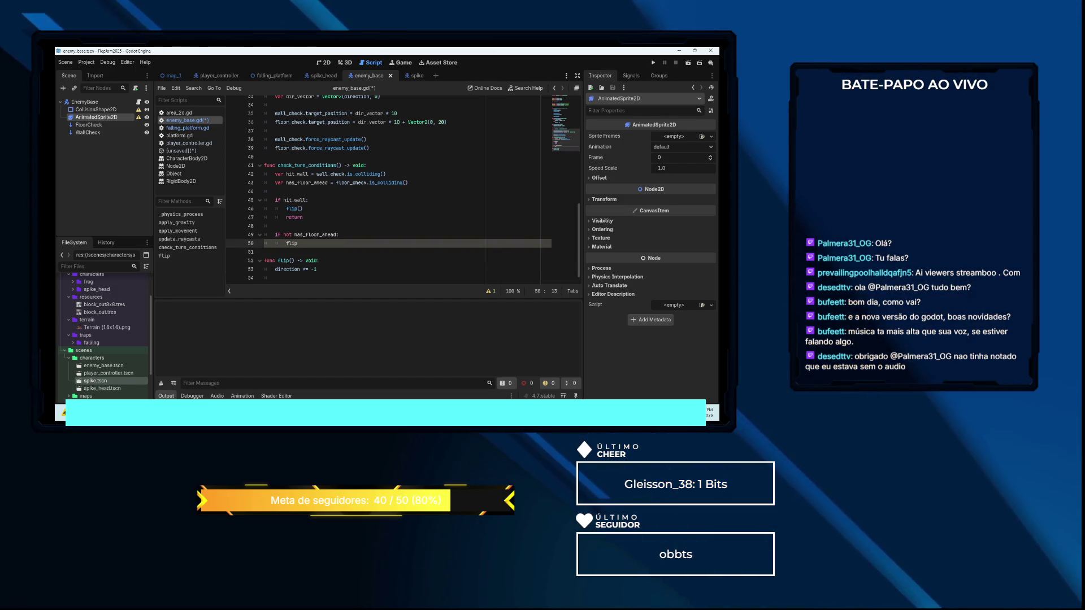
pyautogui.write('()')
pyautogui.click(301, 260)
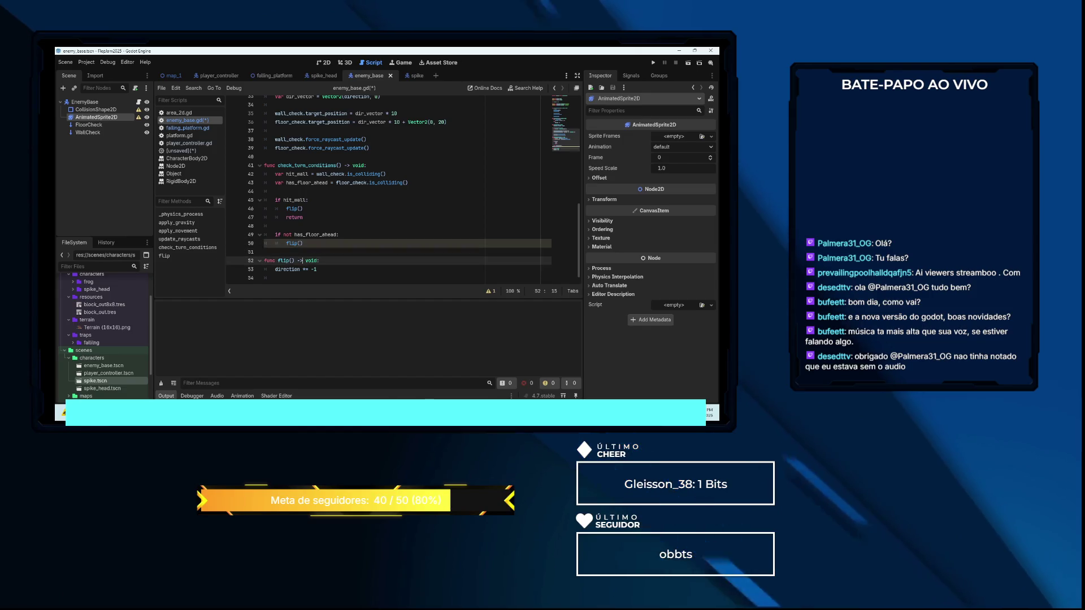
pyautogui.click(314, 269)
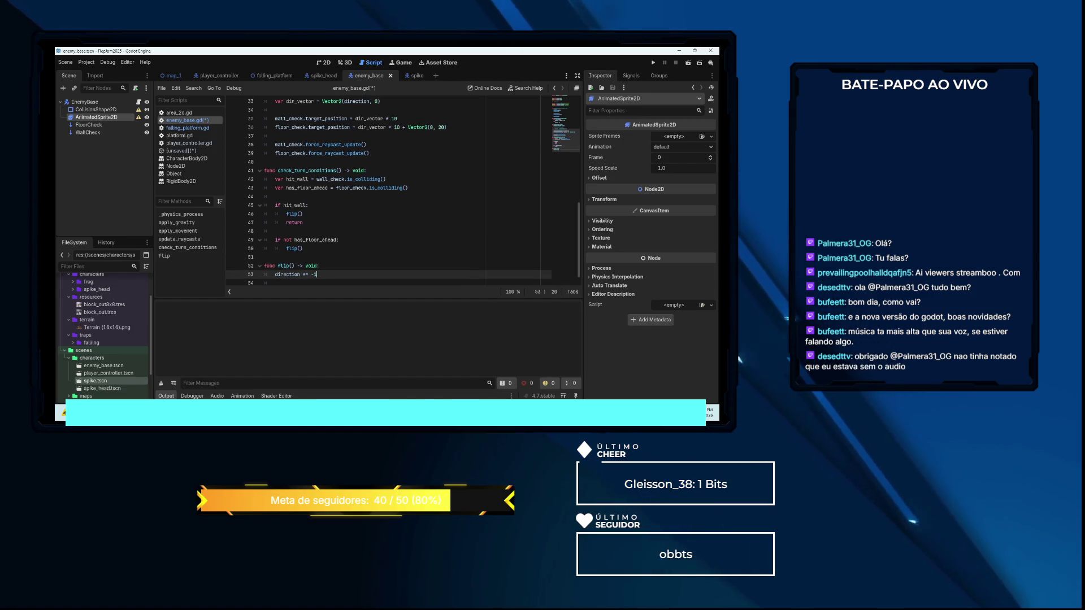
pyautogui.click(275, 283)
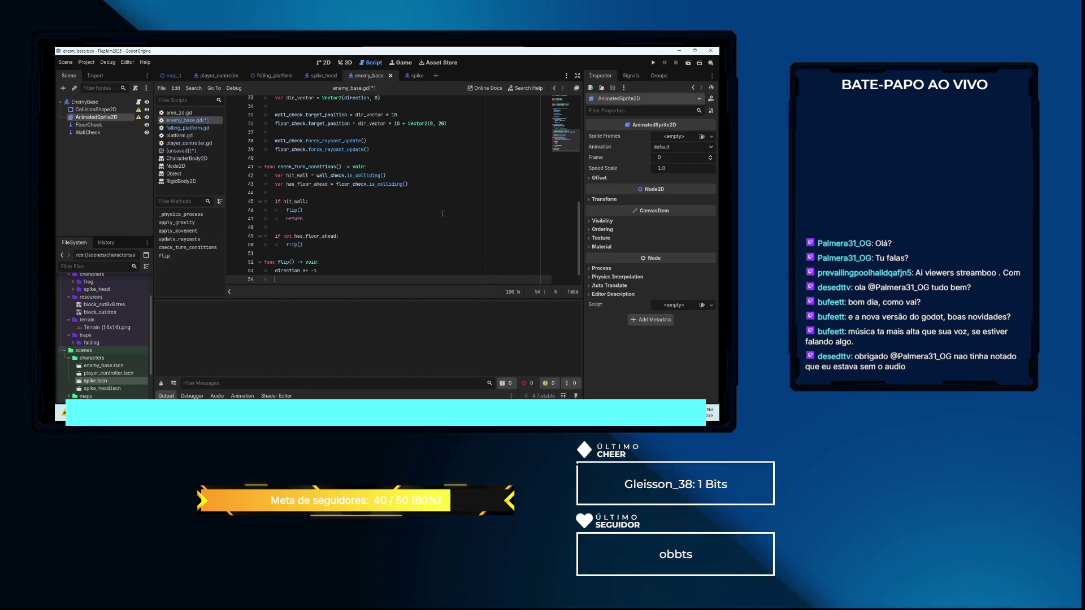
# Enlarge the code editor and drop a $AnimatedSprite2D node reference onto line 55
pyautogui.scroll(10, 442, 213)
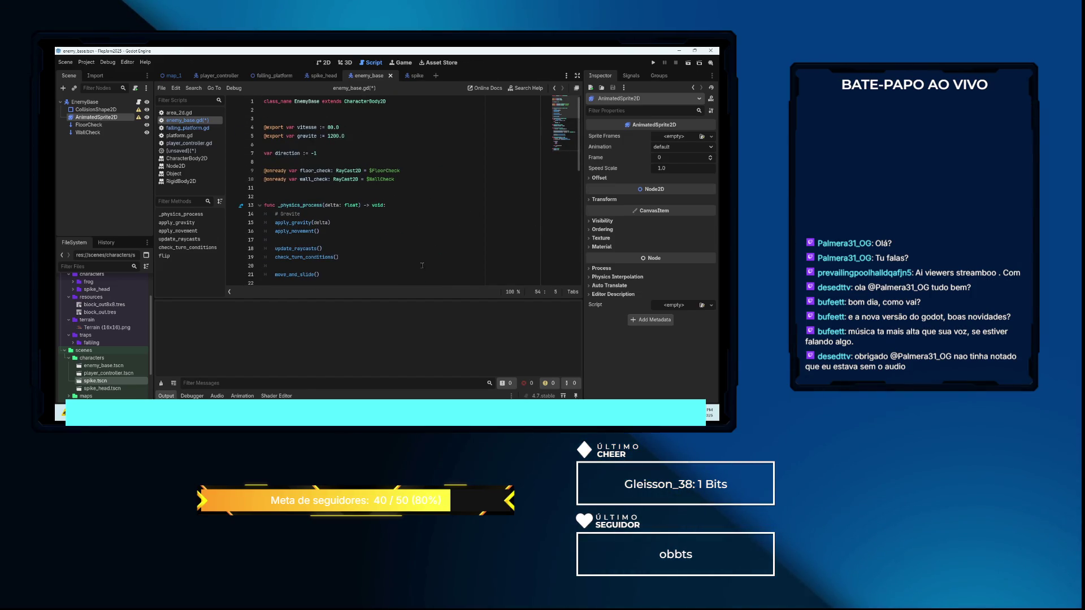
pyautogui.moveTo(409, 299); pyautogui.dragTo(409, 330)
pyautogui.scroll(-7, 420, 270)
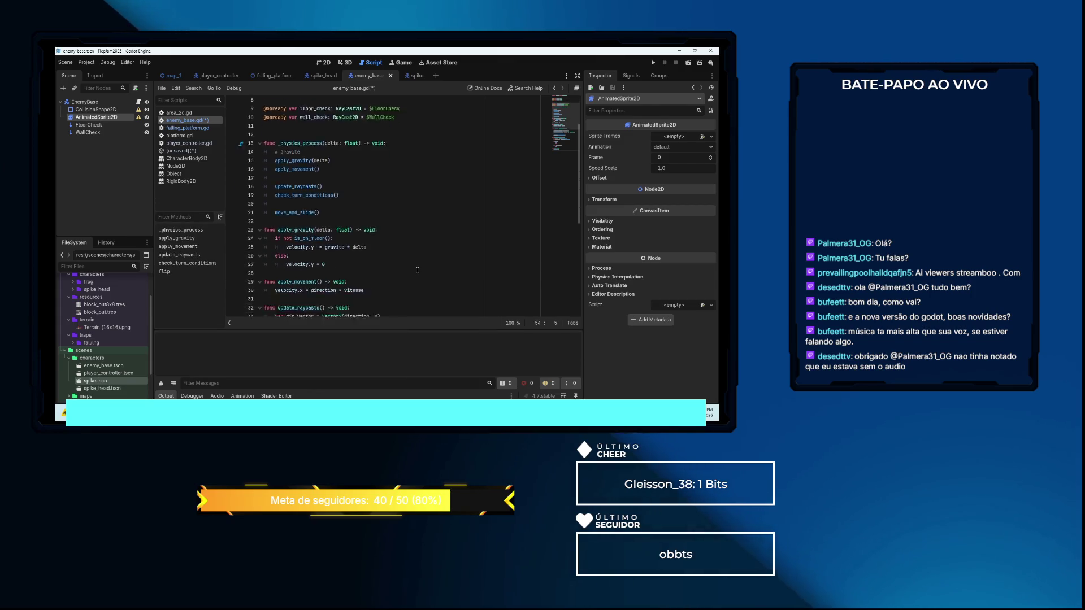
pyautogui.scroll(-3, 421, 270)
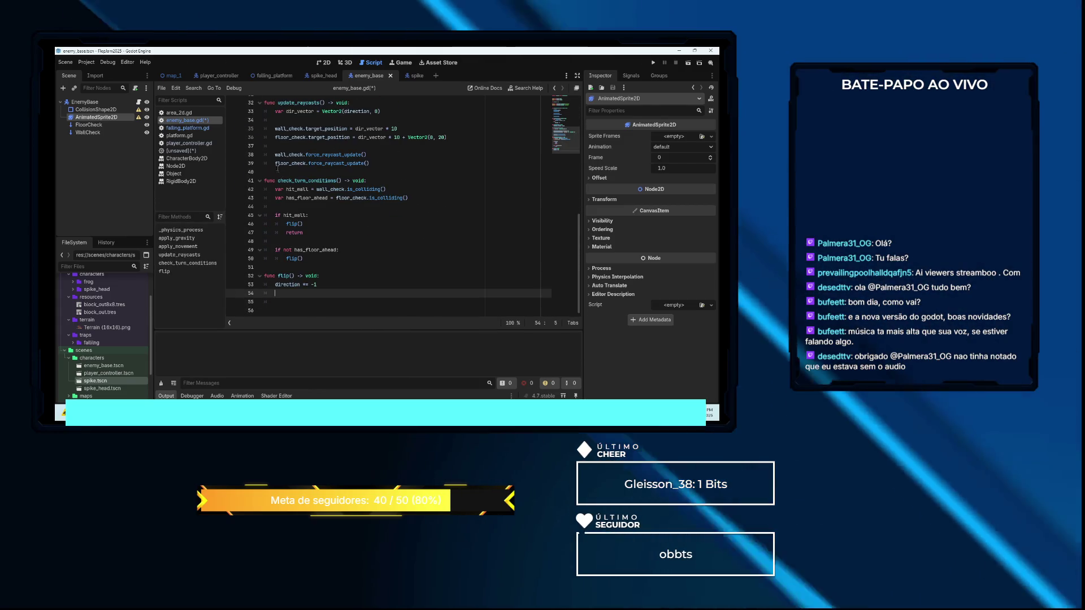
pyautogui.moveTo(103, 119)
pyautogui.mouseDown()
pyautogui.moveTo(339, 190)
pyautogui.moveTo(325, 299)
pyautogui.mouseUp()
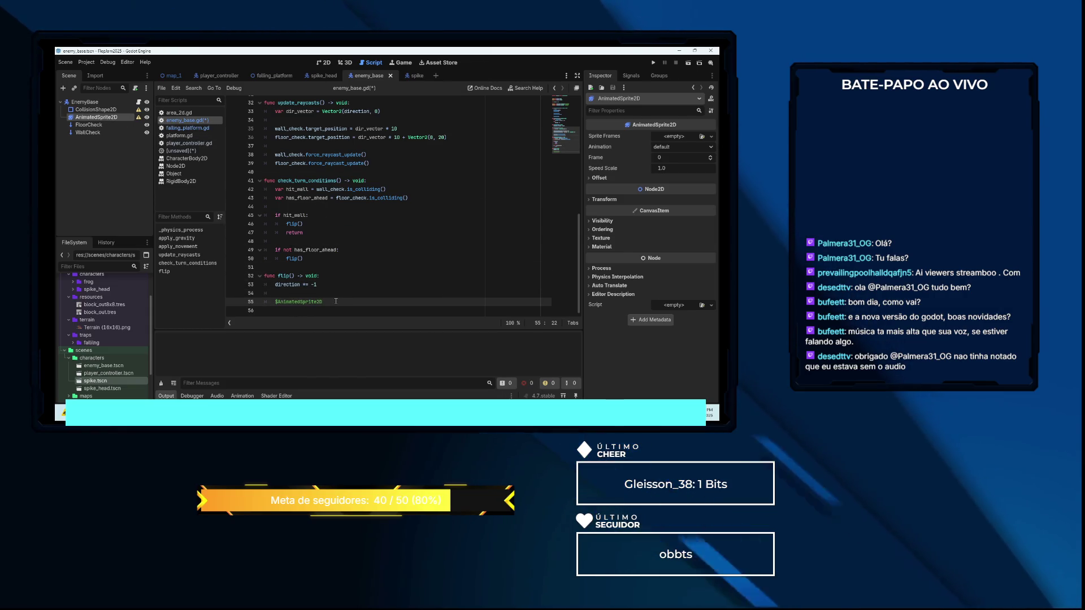
# Complete the line as $AnimatedSprite2D.flip_h = direction > 0, then run the game with F5
pyautogui.write('.flip_h = di')
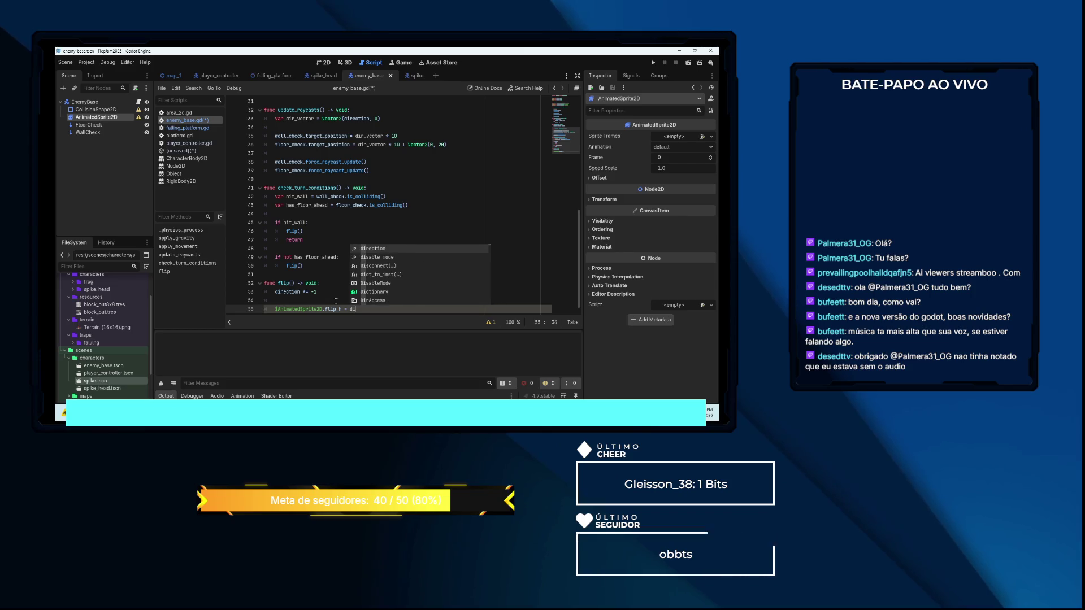
pyautogui.press('Return')
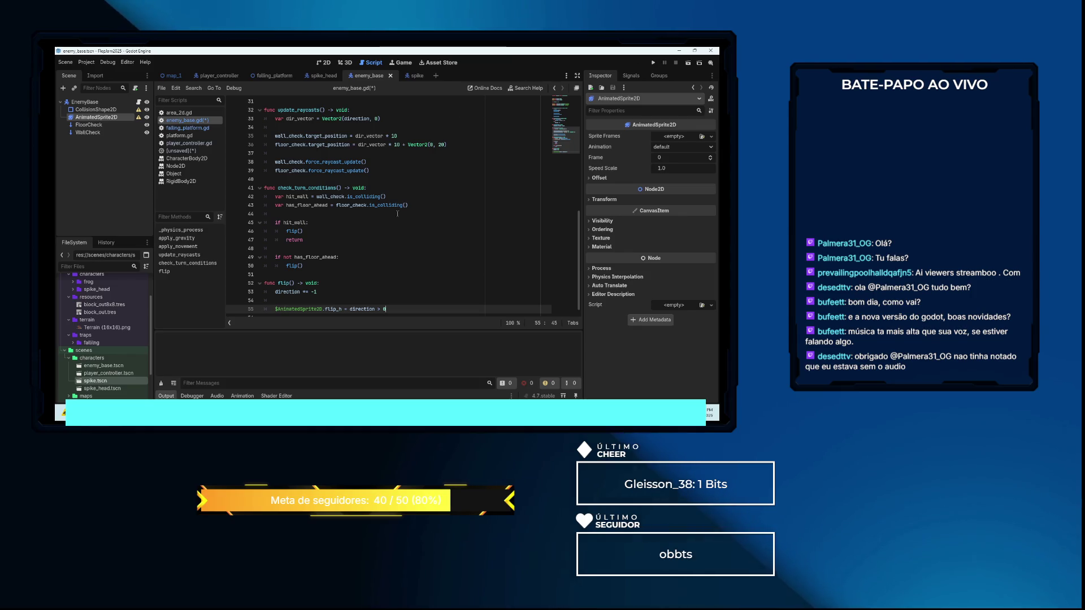
pyautogui.press('F5')
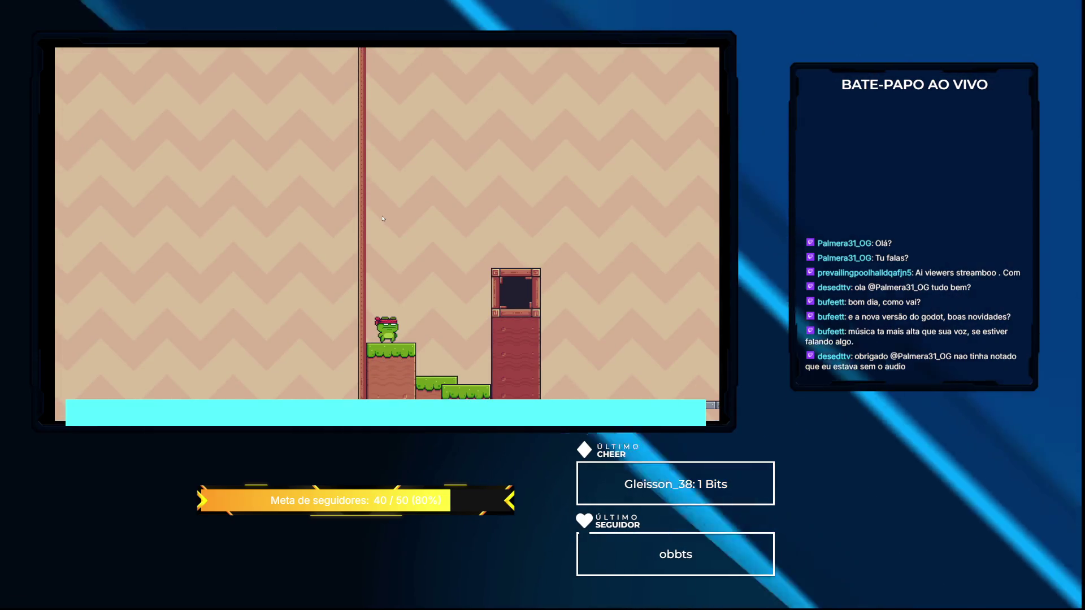
# Walk the frog across the crates and jump back and forth near the spiked block
pyautogui.press('Right')
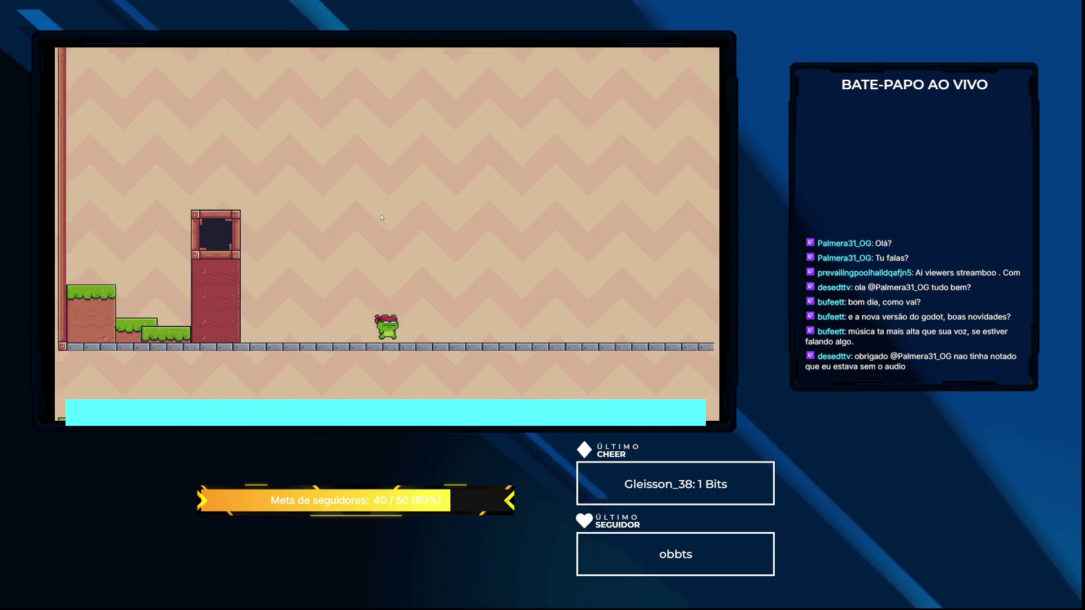
pyautogui.press('Down')
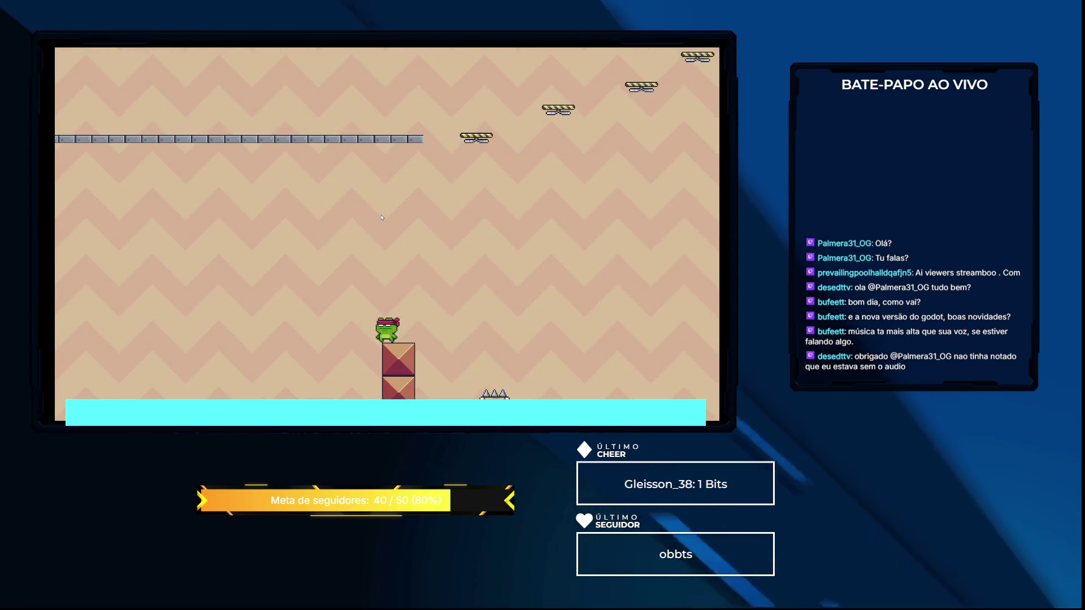
pyautogui.press('Right')
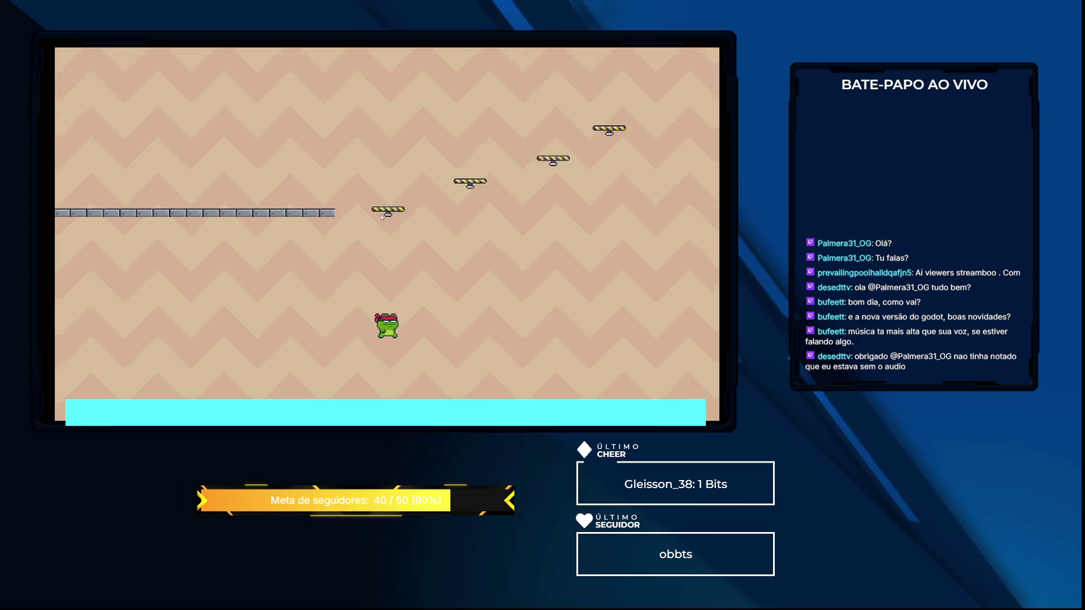
pyautogui.press('Left')
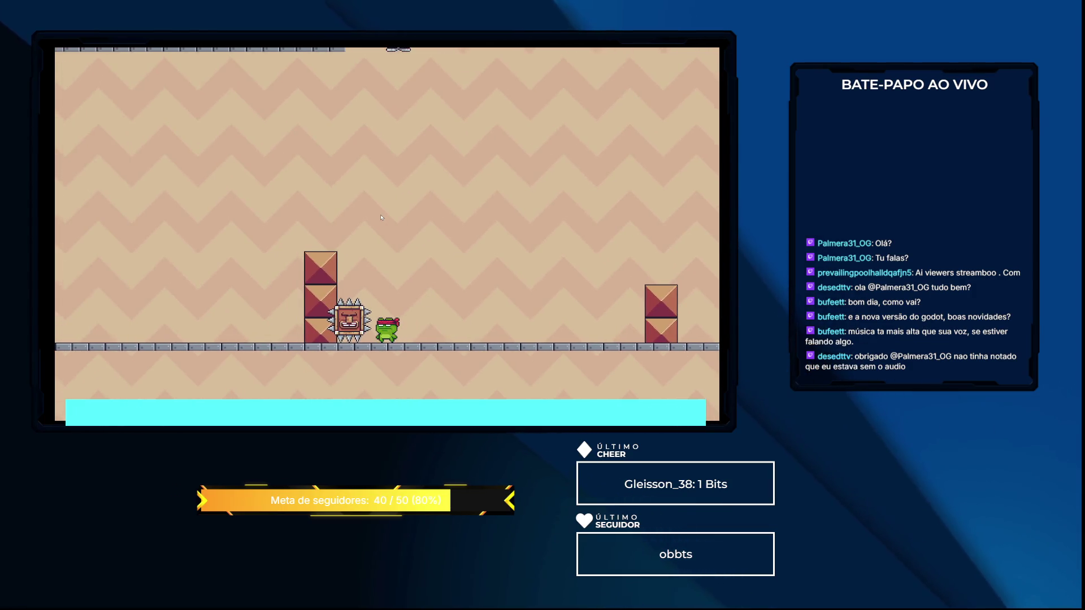
pyautogui.press('Right')
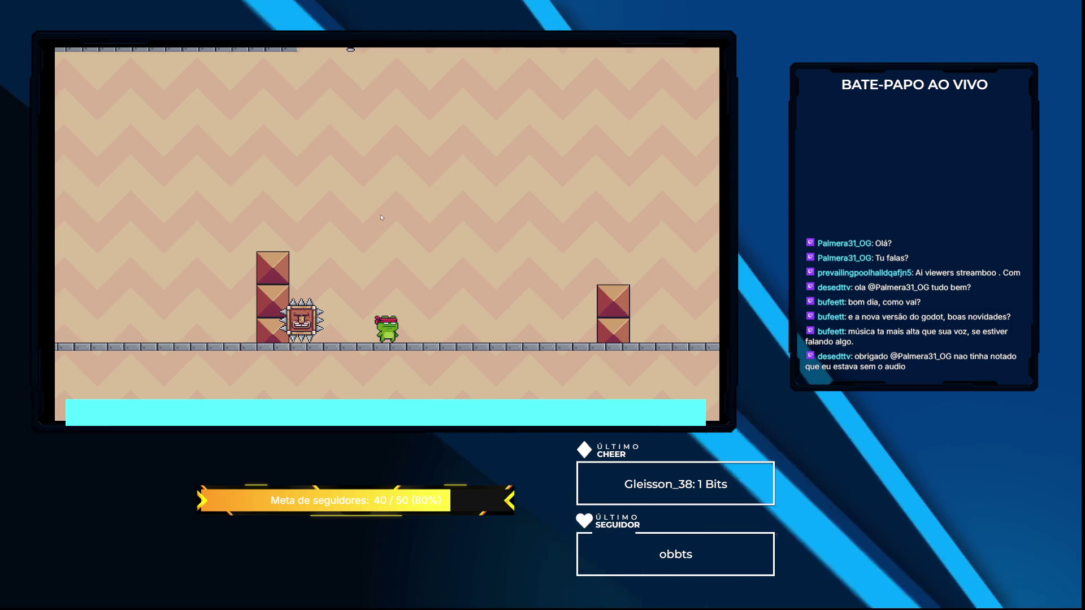
pyautogui.press('Left')
pyautogui.press('space')
pyautogui.press('Right')
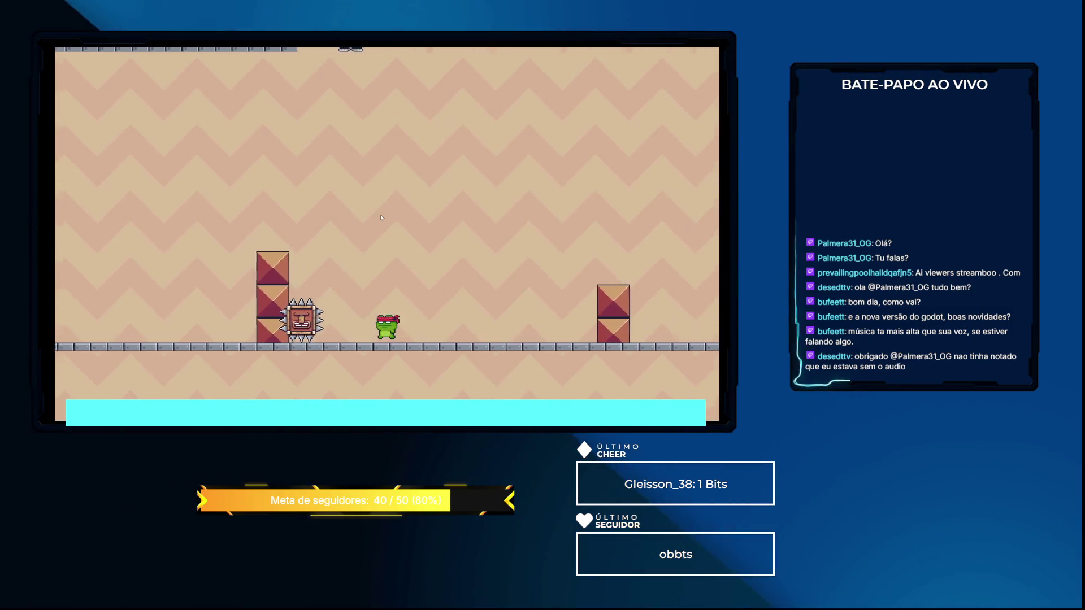
pyautogui.press('Right')
pyautogui.press('space')
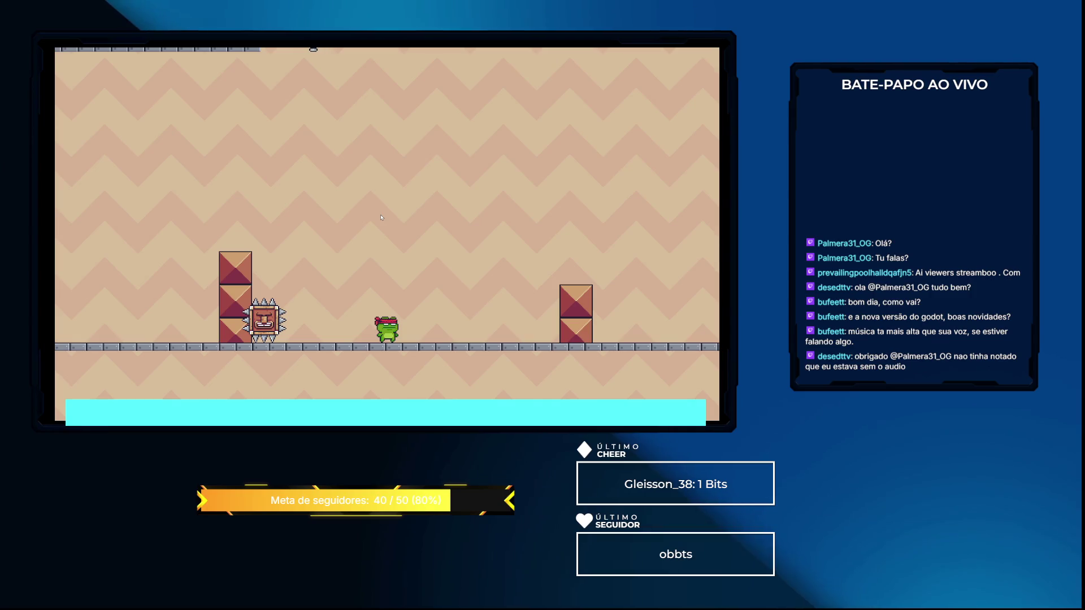
# Jump onto the tall pillar, run around the spiked enemy, then stop the game with F8
pyautogui.press('Left')
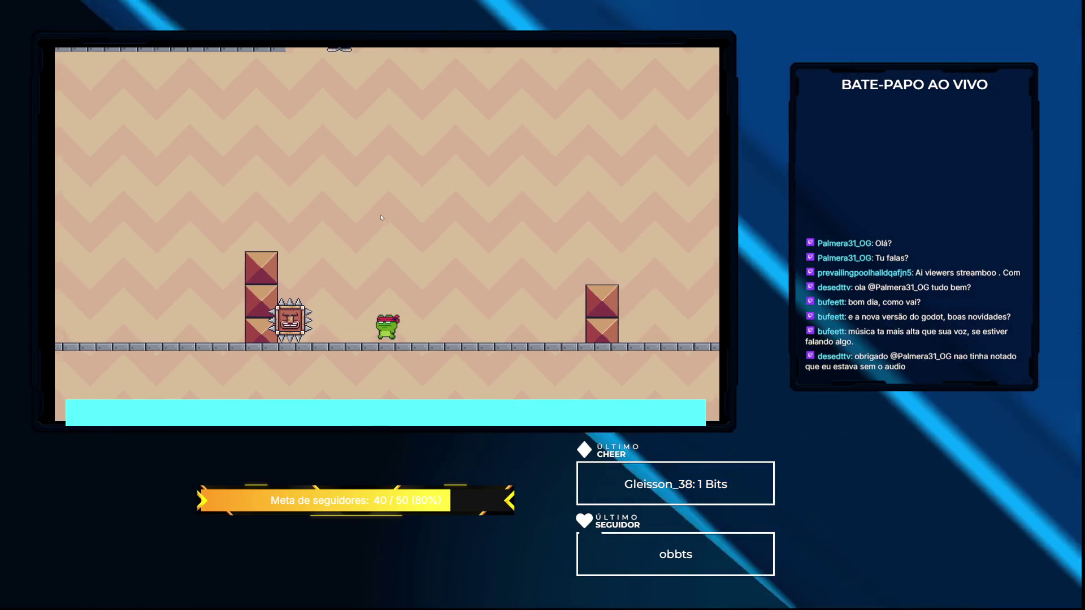
pyautogui.press('space')
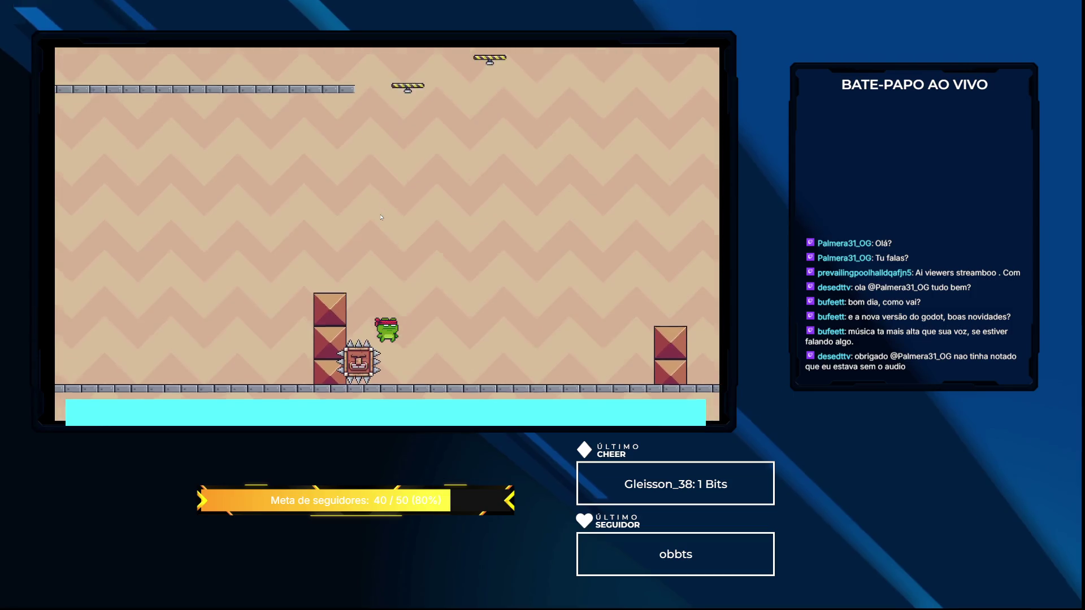
pyautogui.press('space')
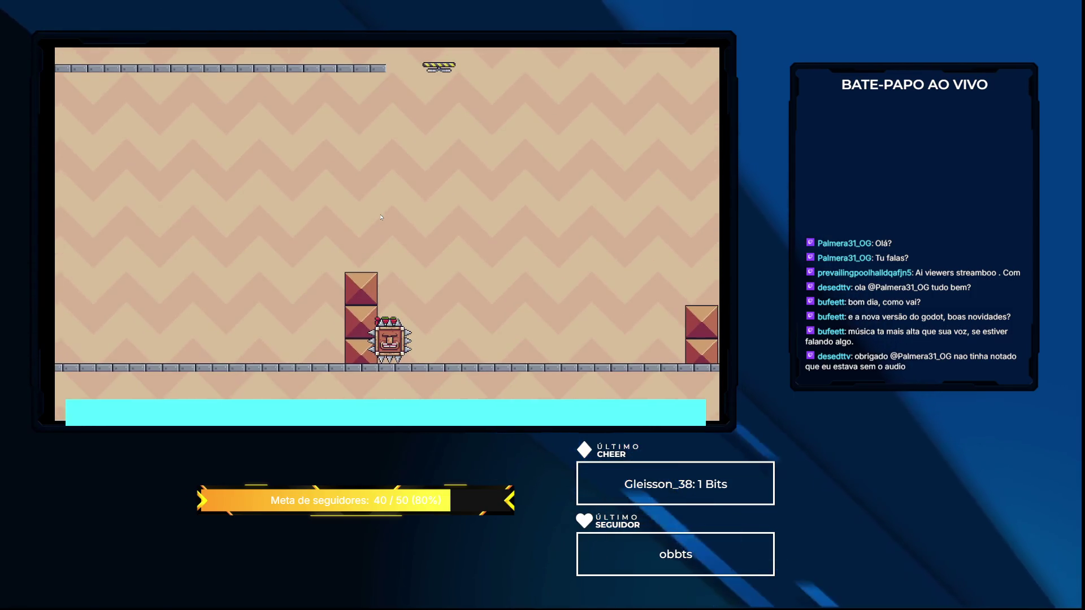
pyautogui.press('Right')
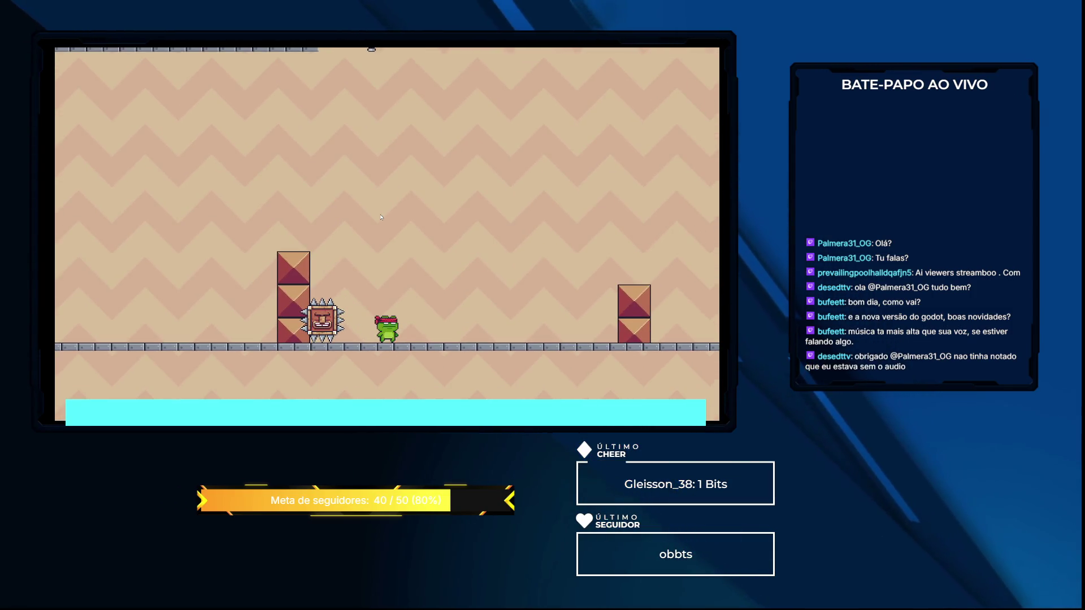
pyautogui.press('Right')
pyautogui.press('Left')
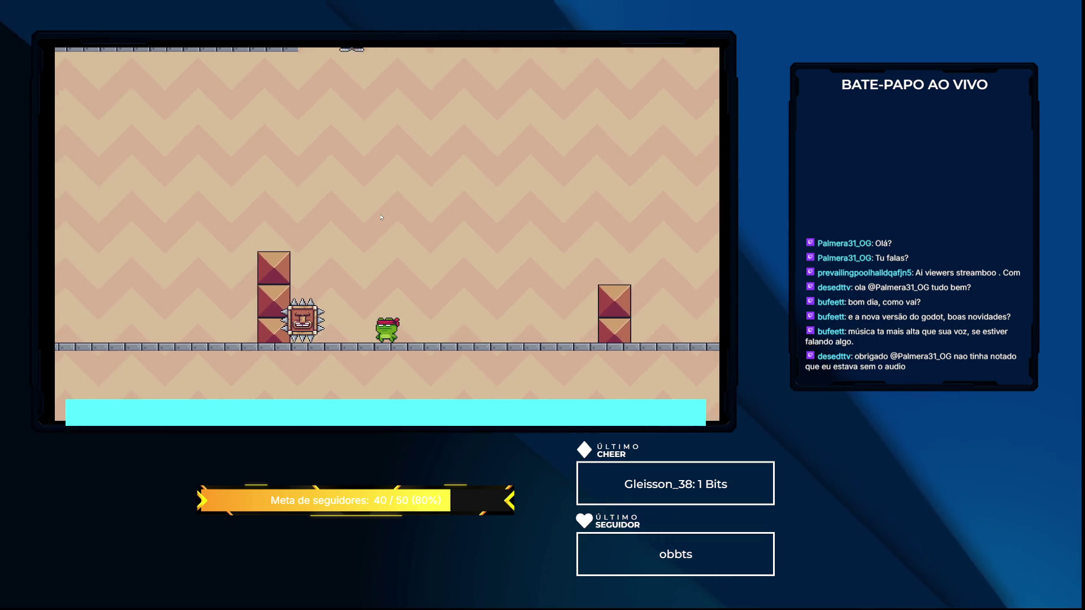
pyautogui.press('Left')
pyautogui.press('Right')
pyautogui.press('space')
pyautogui.press('Left')
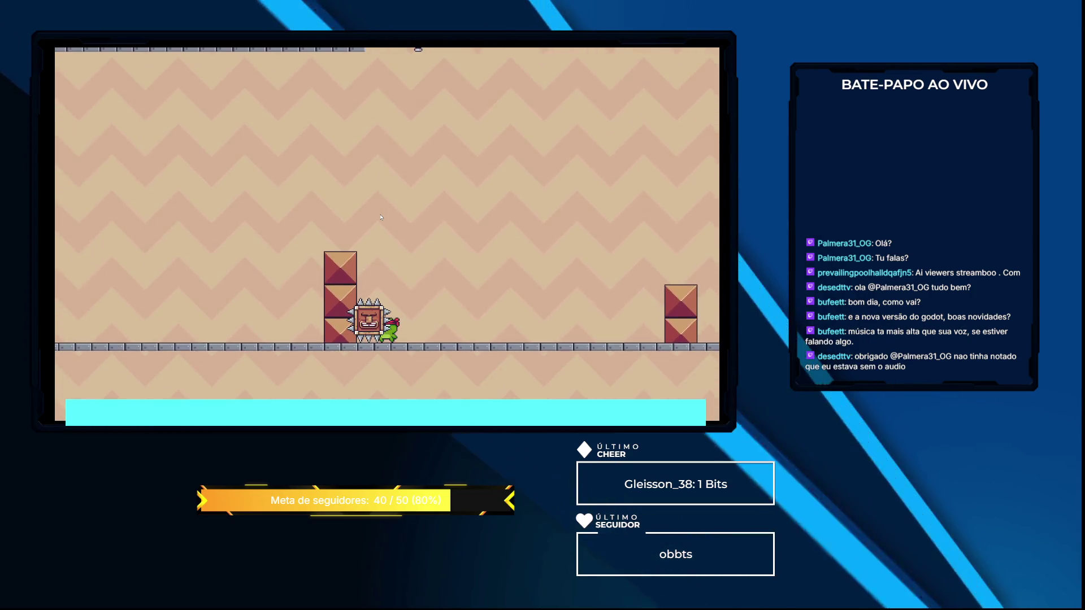
pyautogui.press('Right')
pyautogui.press('space')
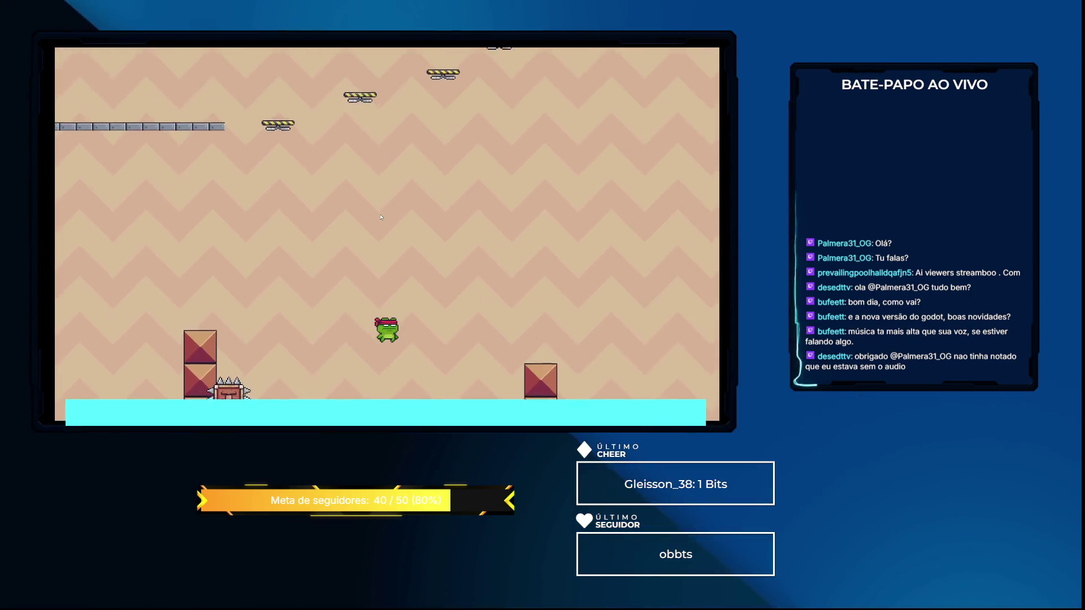
pyautogui.press('F8')
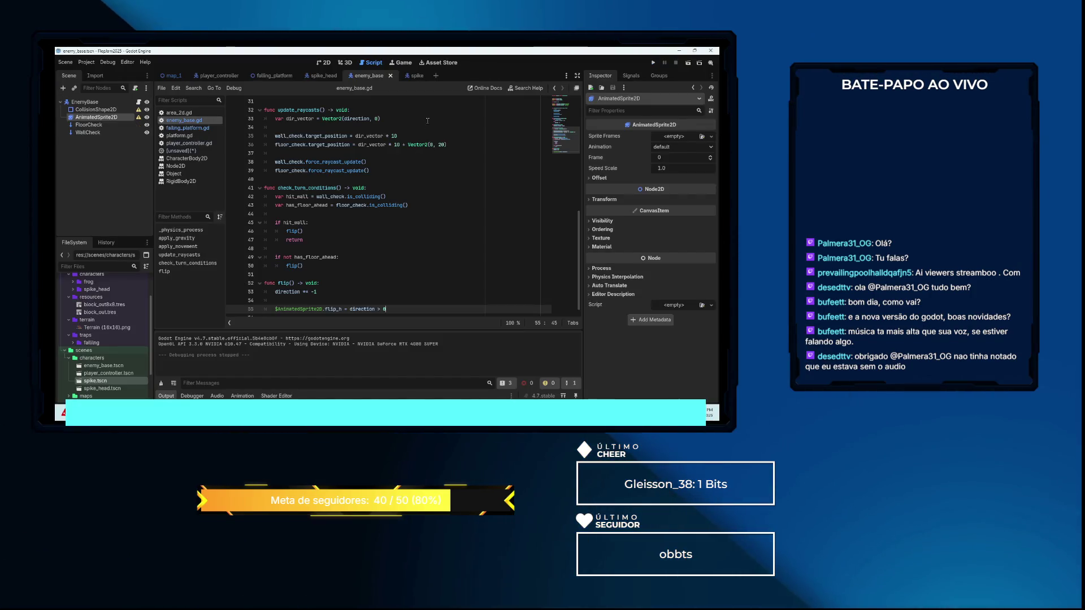
# Open the spike scene, inspect the Spike root, and cancel Attach Script, keeping enemy_base.gd
pyautogui.click(417, 76)
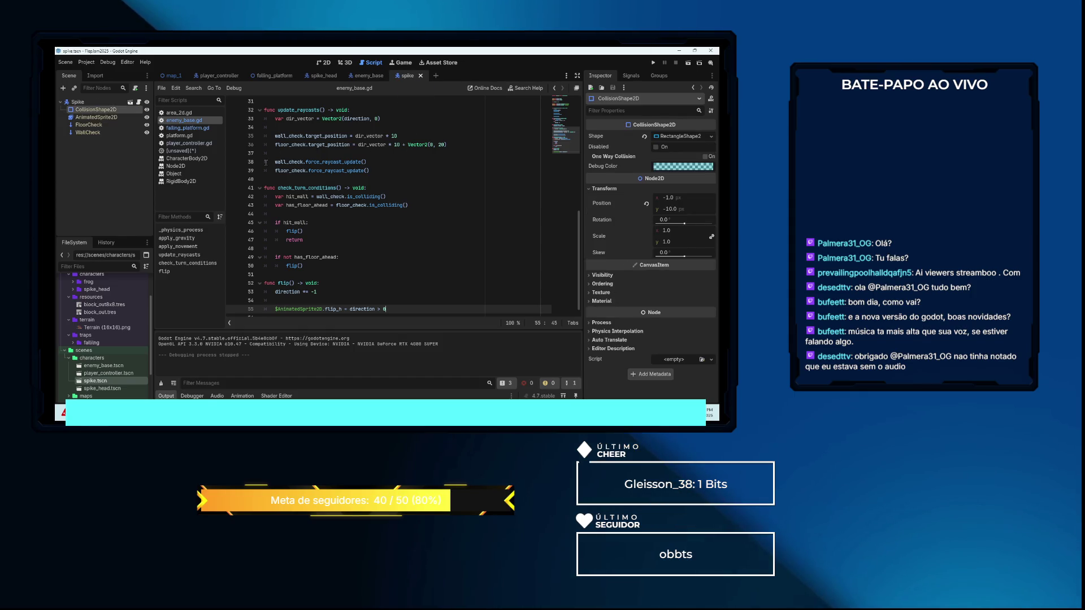
pyautogui.click(85, 103)
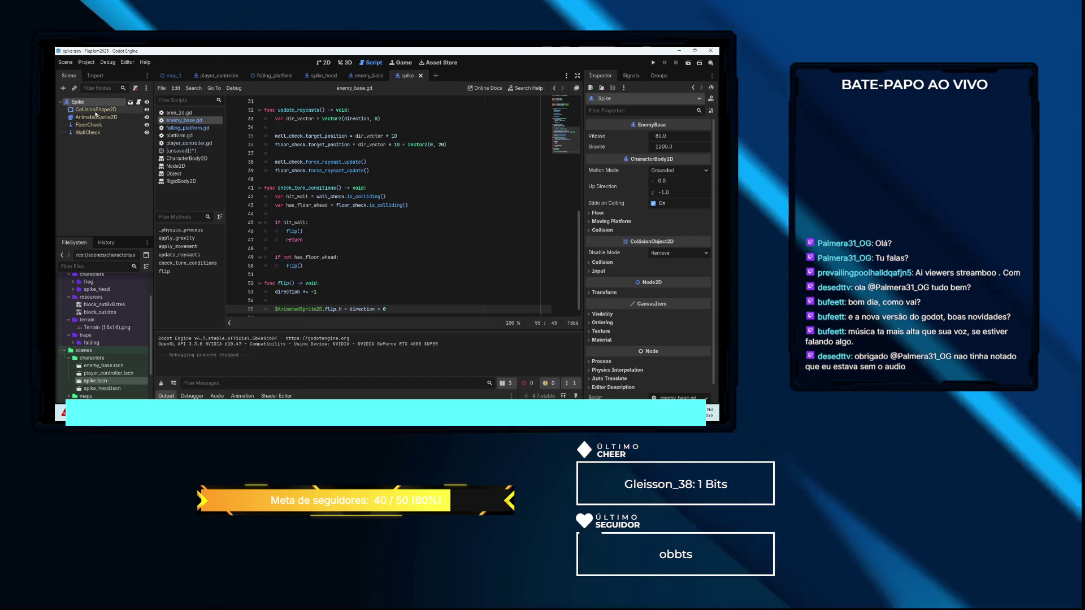
pyautogui.rightClick(80, 103)
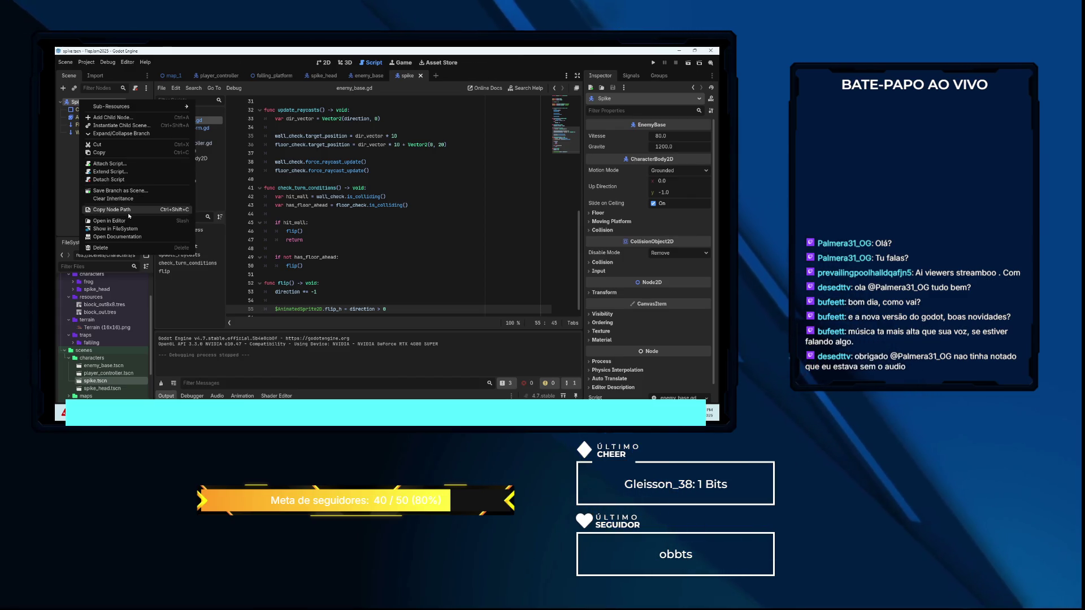
pyautogui.click(112, 164)
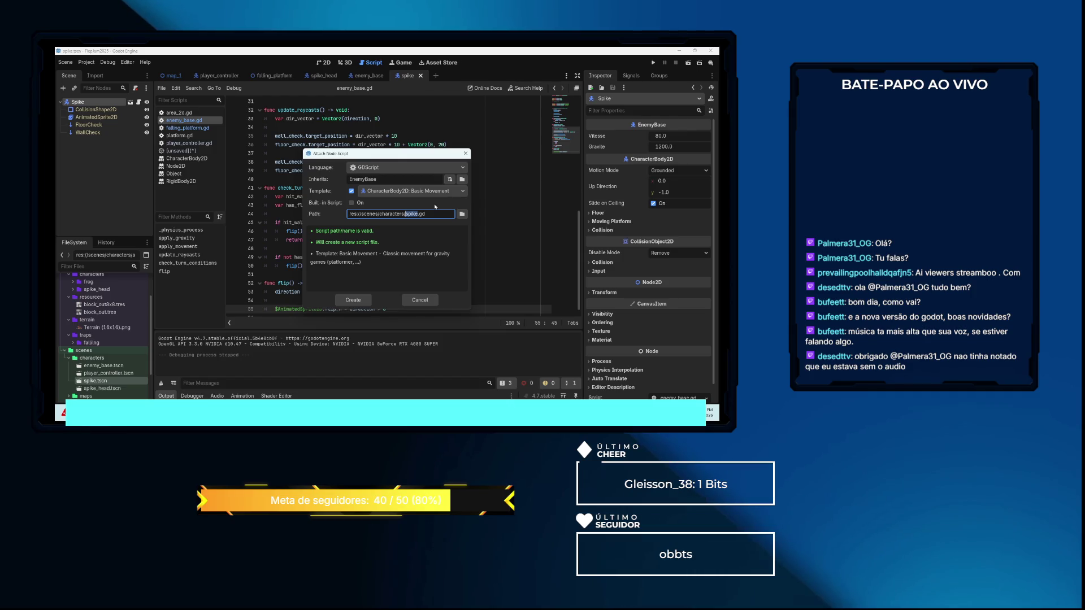
pyautogui.click(427, 298)
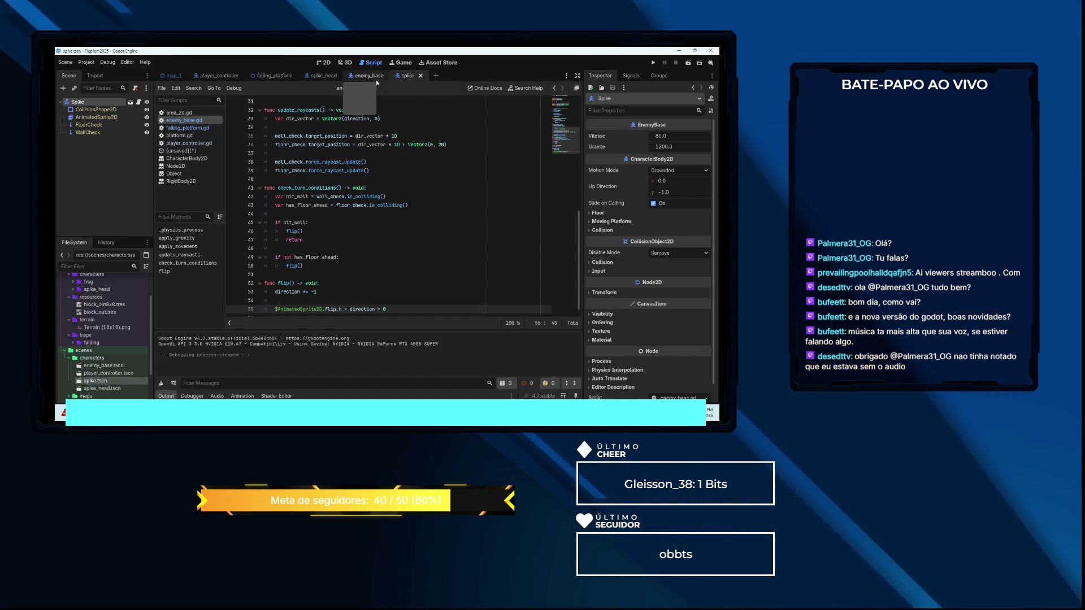
# Switch back to the enemy_base scene and scroll enemy_base.gd up to line 1
pyautogui.click(376, 79)
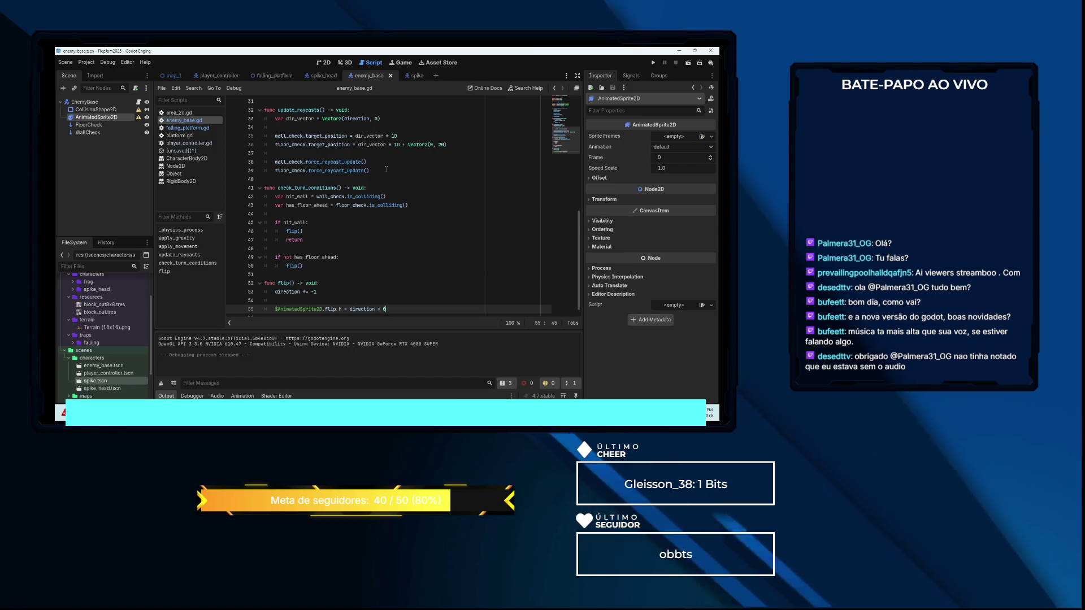
pyautogui.scroll(-1, 392, 176)
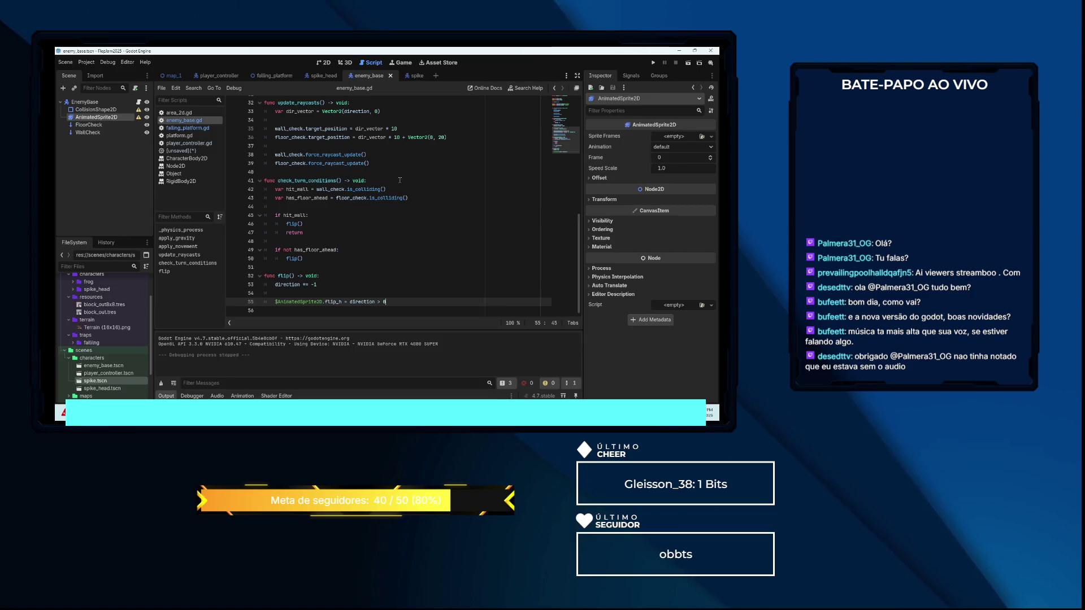
pyautogui.scroll(7, 400, 180)
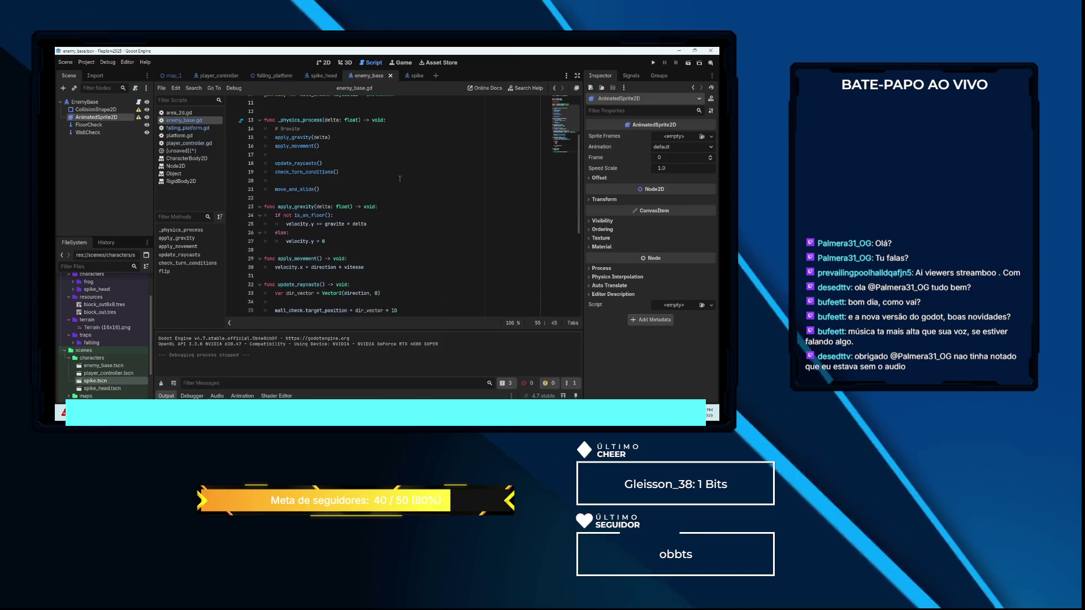
pyautogui.scroll(4, 399, 178)
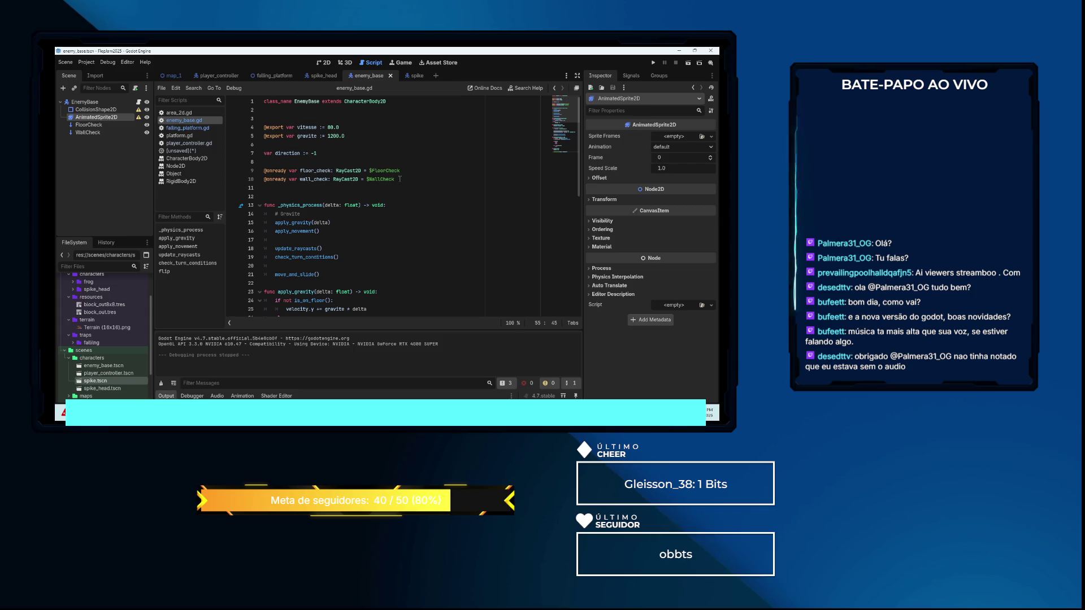